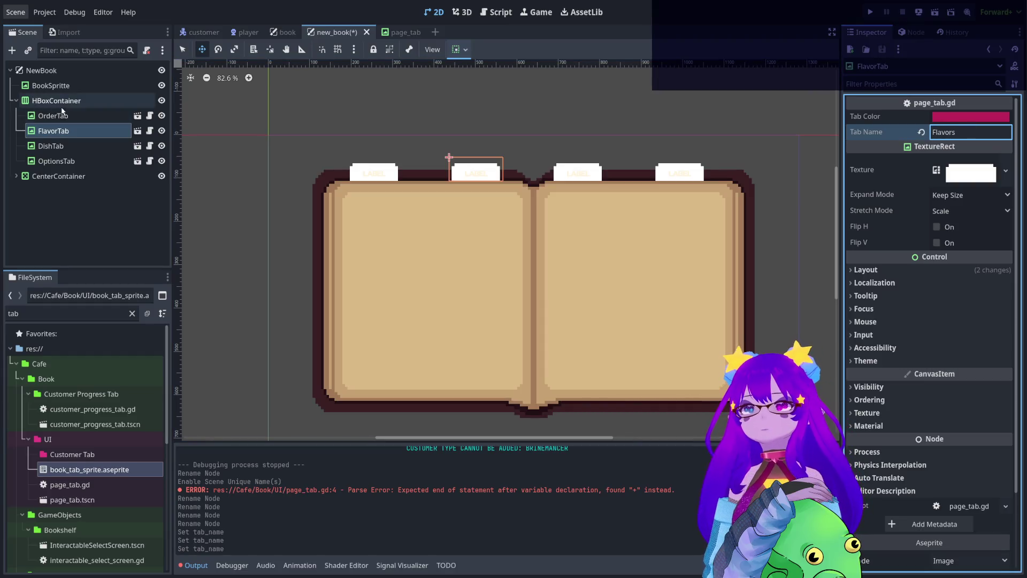
# Set OrderTab's Tab Name to Orders in the Inspector.
pyautogui.click(81, 146)
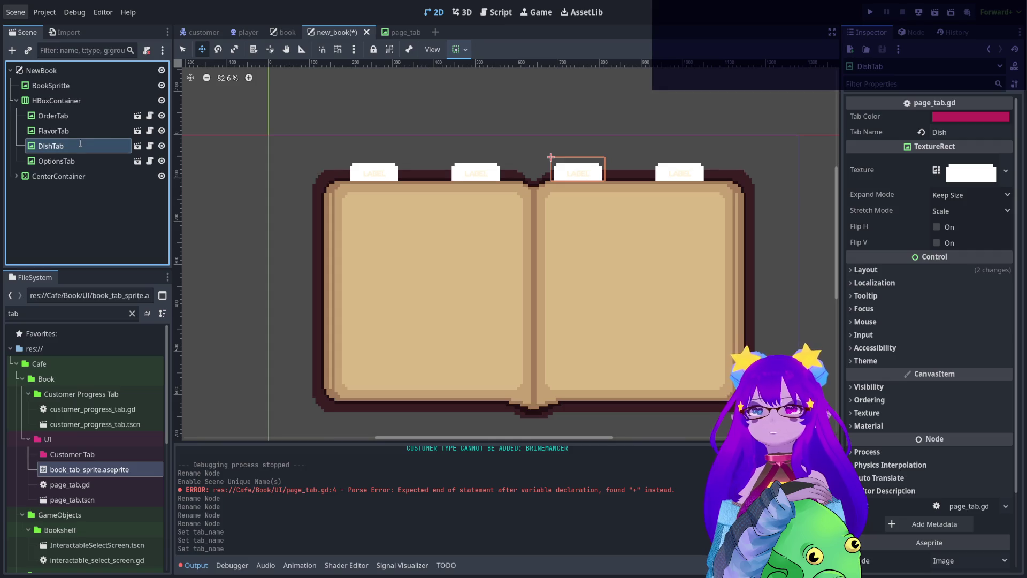
pyautogui.click(67, 132)
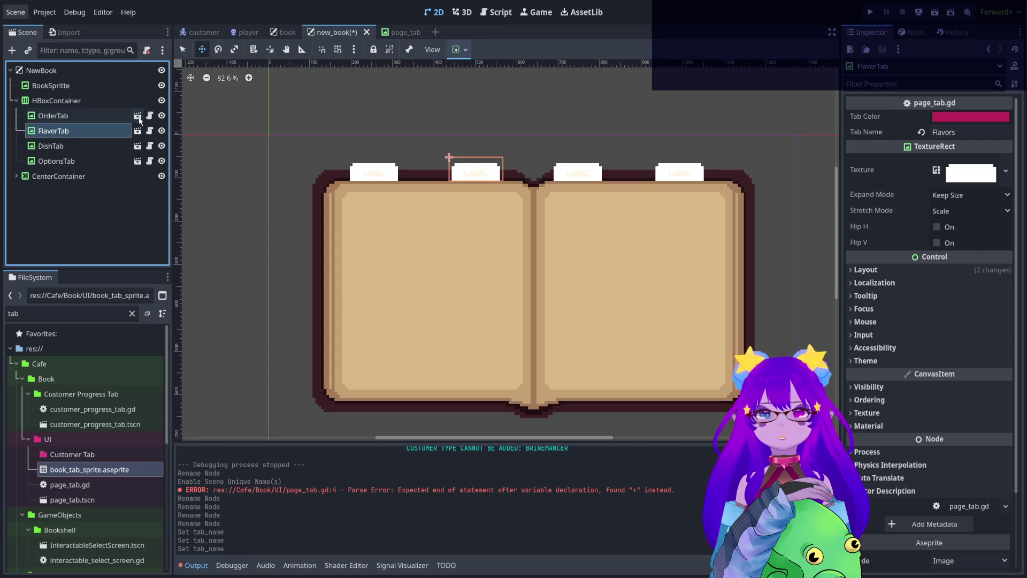
pyautogui.click(980, 127)
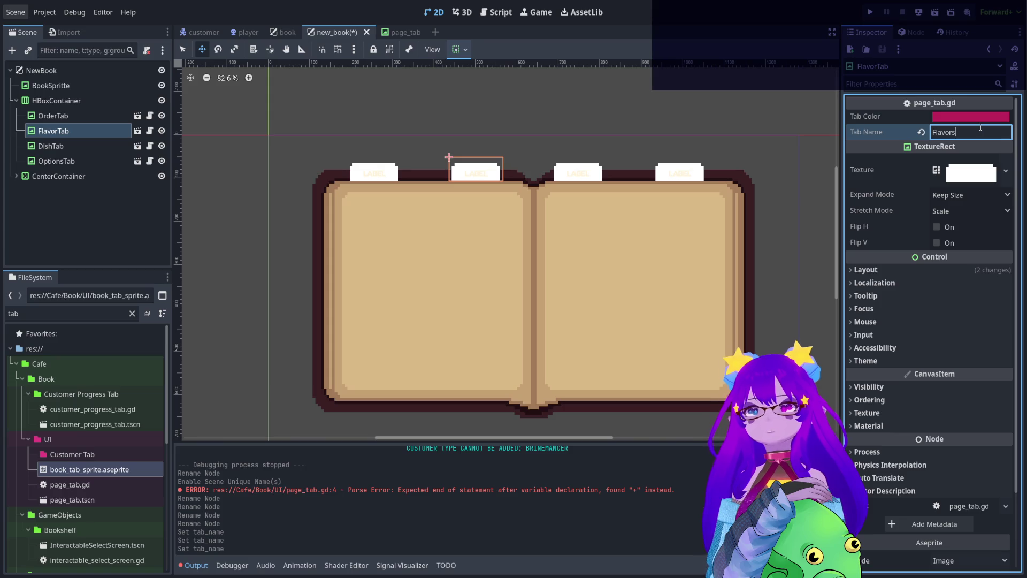
pyautogui.click(74, 115)
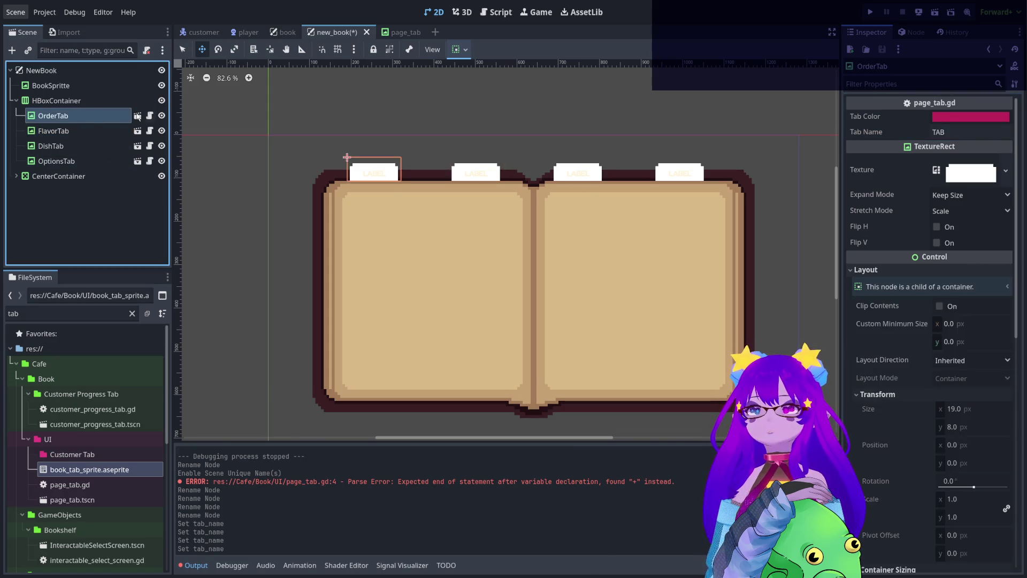
pyautogui.doubleClick(975, 133)
pyautogui.write('O')
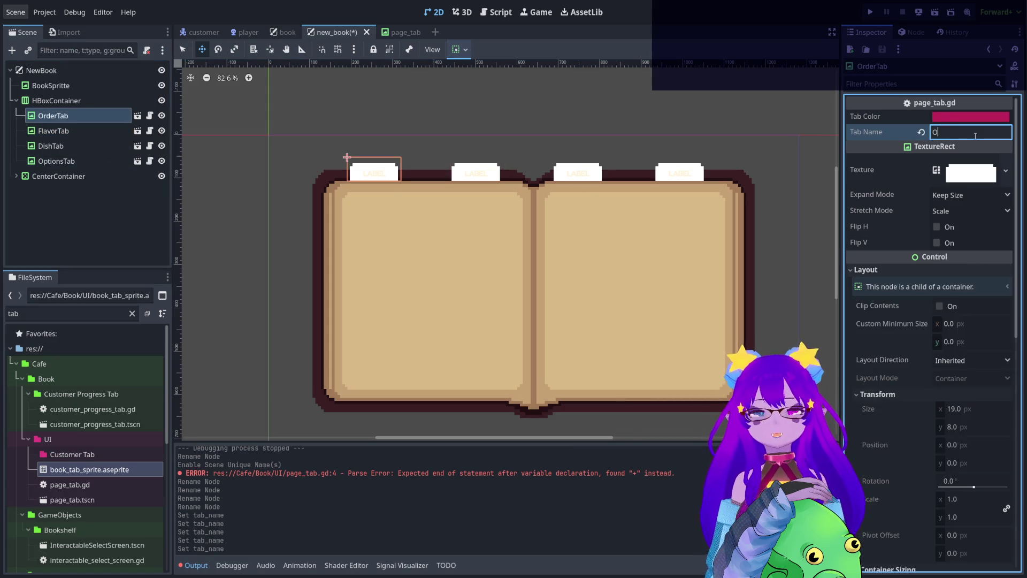
pyautogui.write('rders')
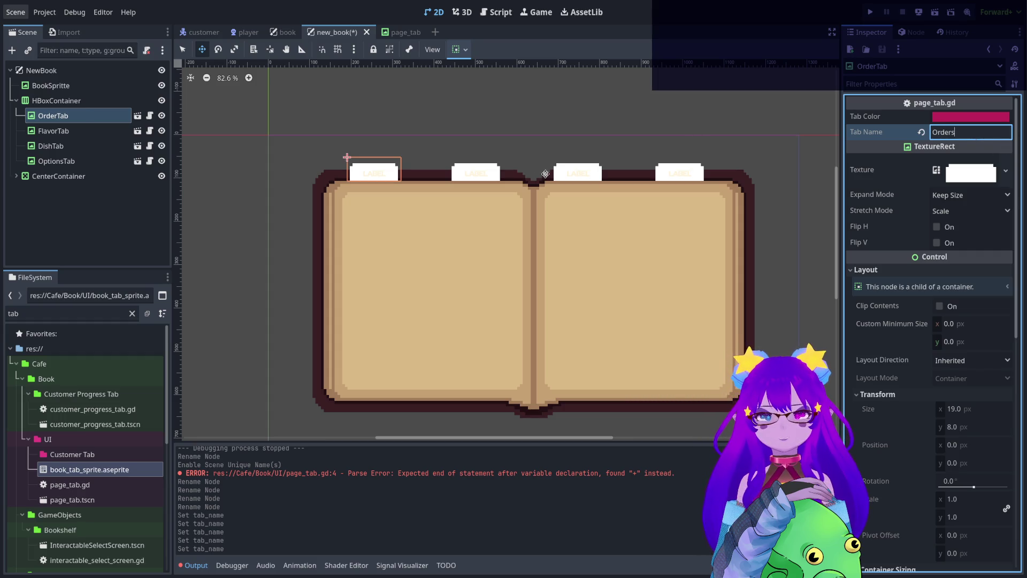
# Set FlavorTab's Tab Name to Flavors, save new_book, and run the game.
pyautogui.click(59, 130)
pyautogui.click(964, 133)
pyautogui.press('Return')
pyautogui.click(51, 146)
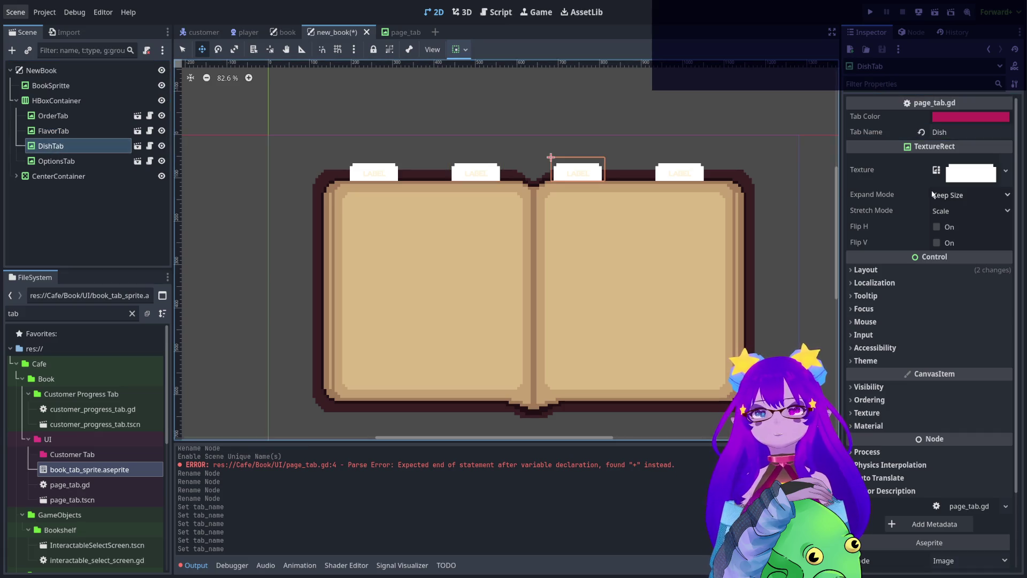
pyautogui.click(39, 164)
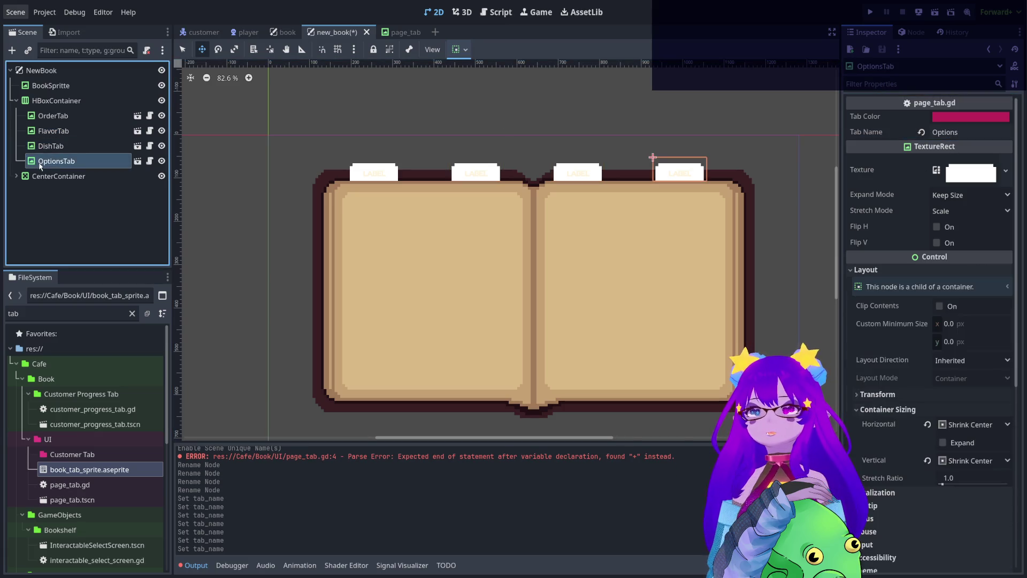
pyautogui.click(55, 130)
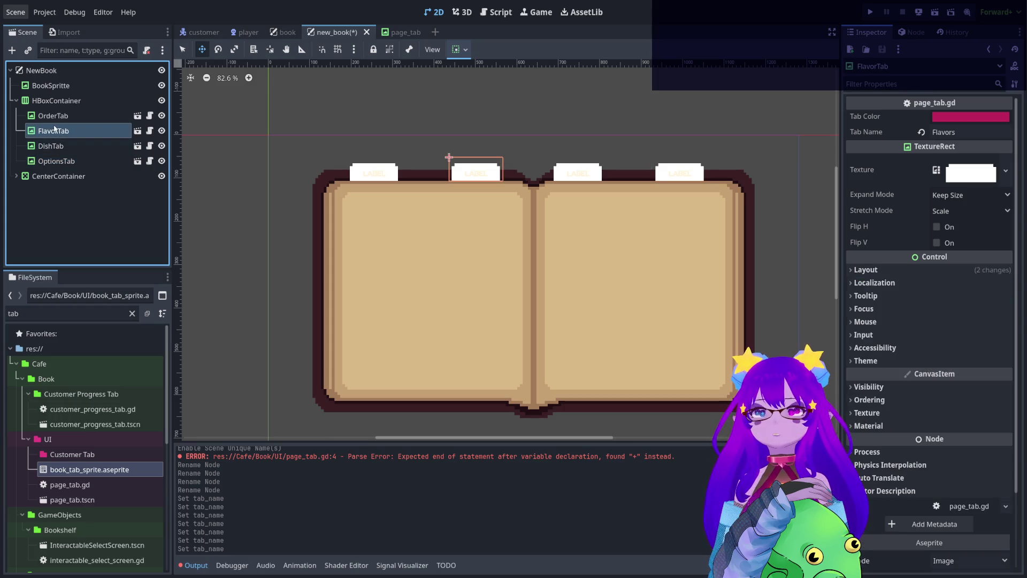
pyautogui.hotkey('ctrl', 's')
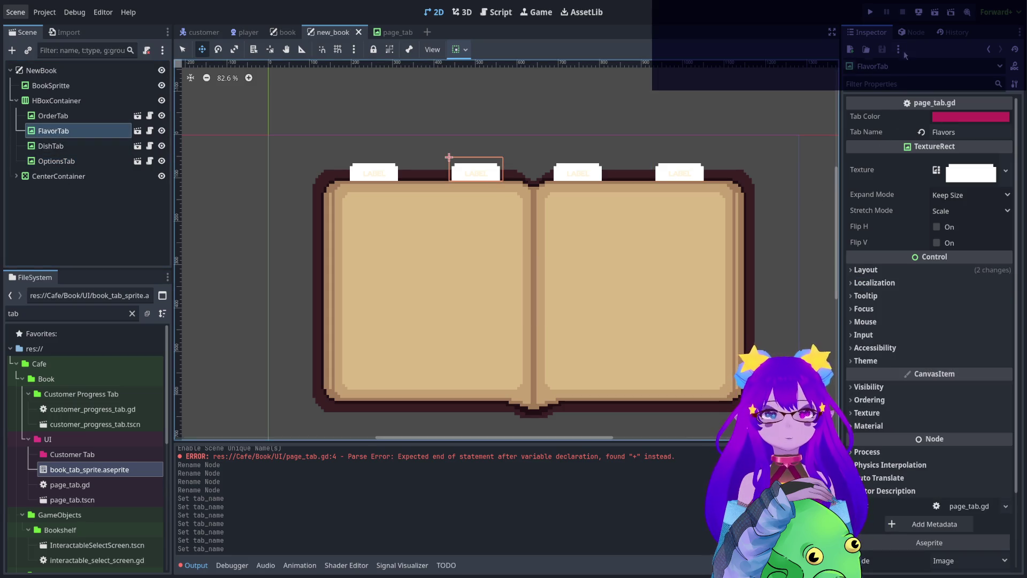
pyautogui.click(934, 12)
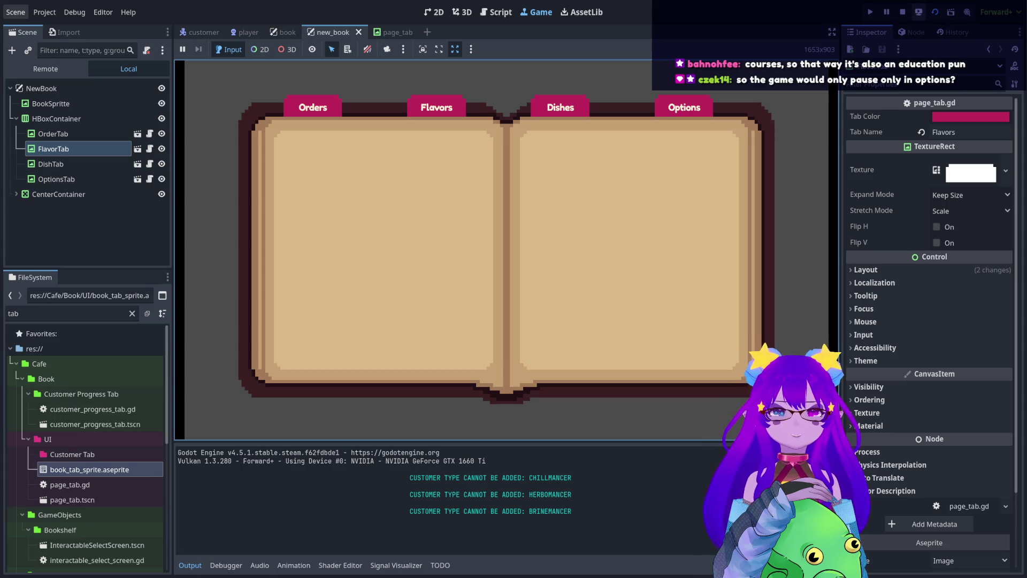
pyautogui.click(902, 12)
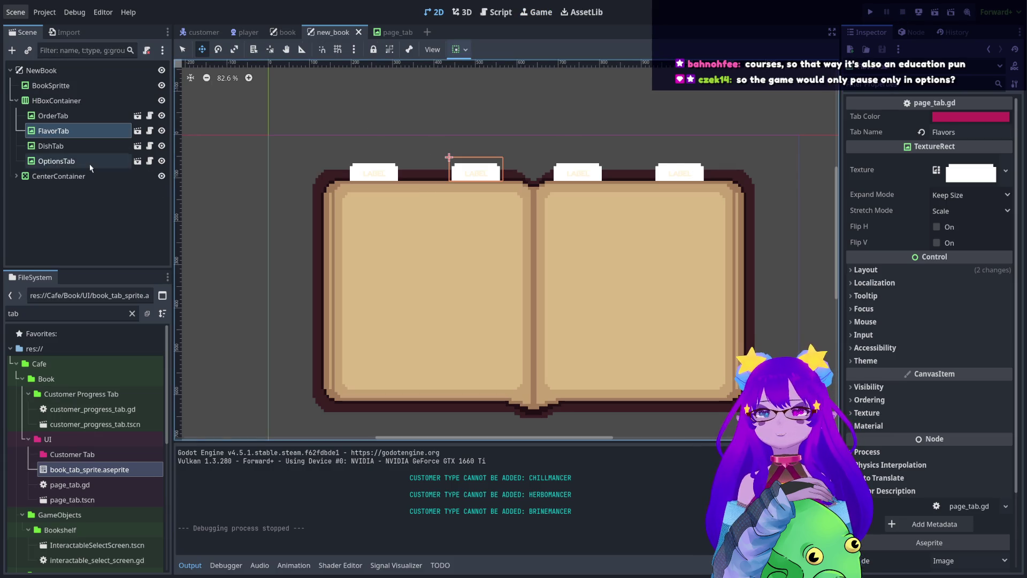
# Replace DishTab's tab name Dishes with Courses, save new_book, and run the game.
pyautogui.click(51, 146)
pyautogui.click(961, 133)
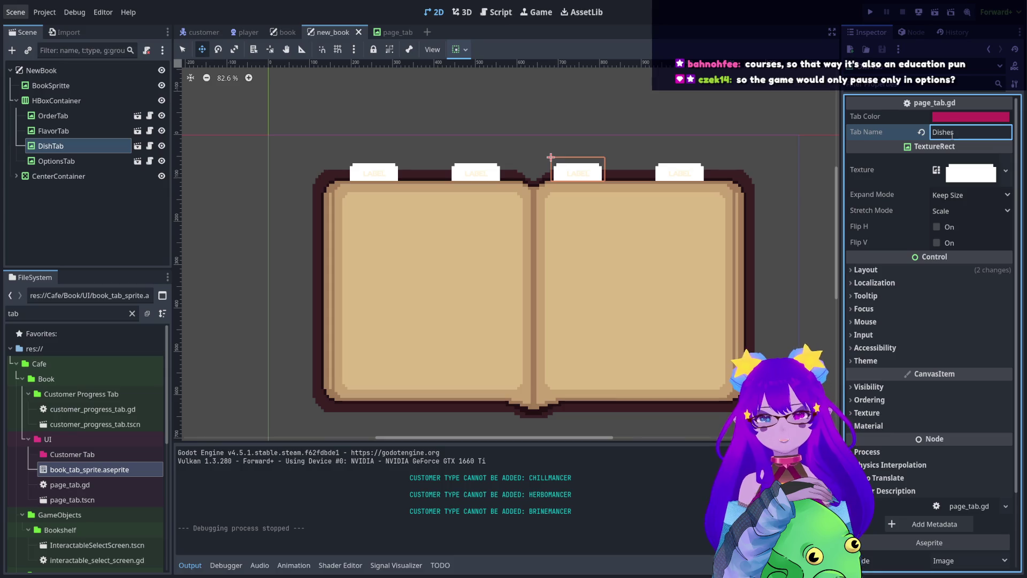
pyautogui.doubleClick(952, 134)
pyautogui.write('Courses')
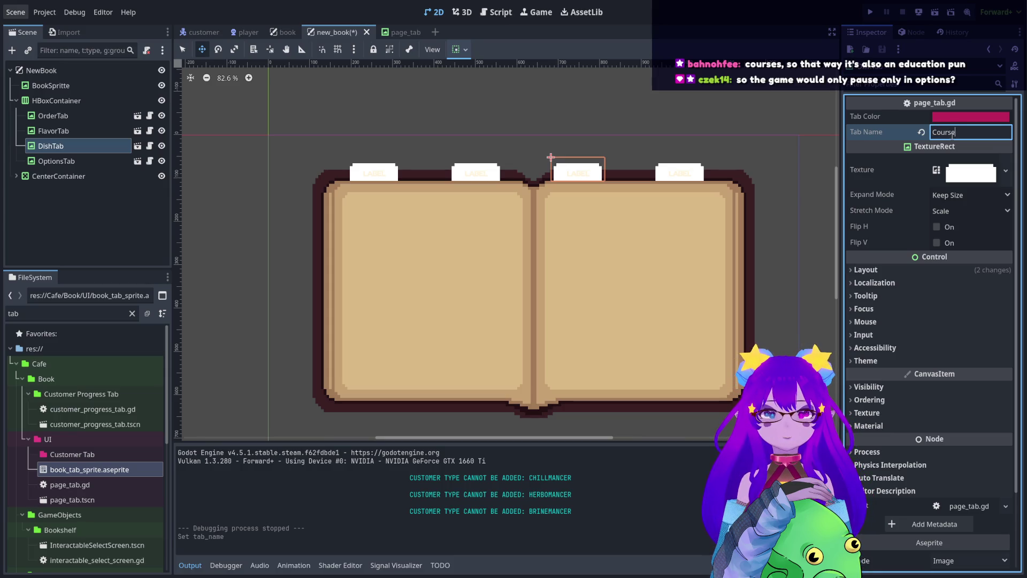
pyautogui.click(83, 215)
pyautogui.hotkey('ctrl', 's')
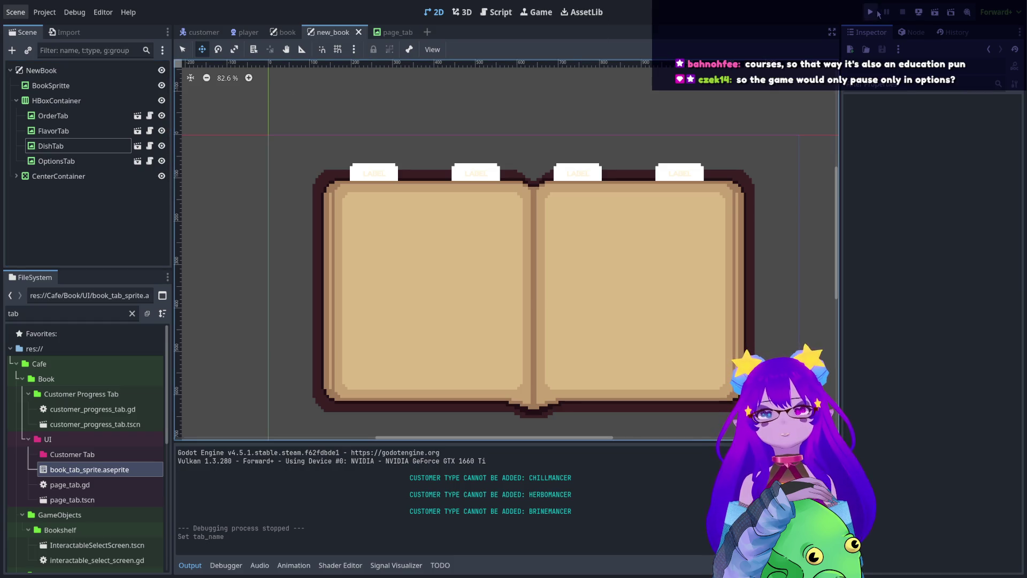
pyautogui.click(878, 13)
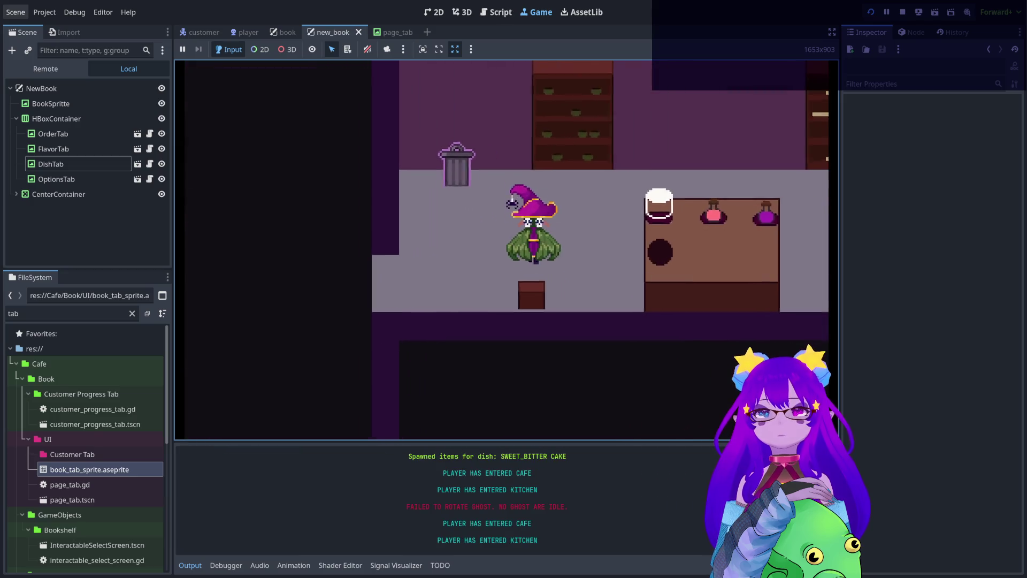
pyautogui.press('Escape')
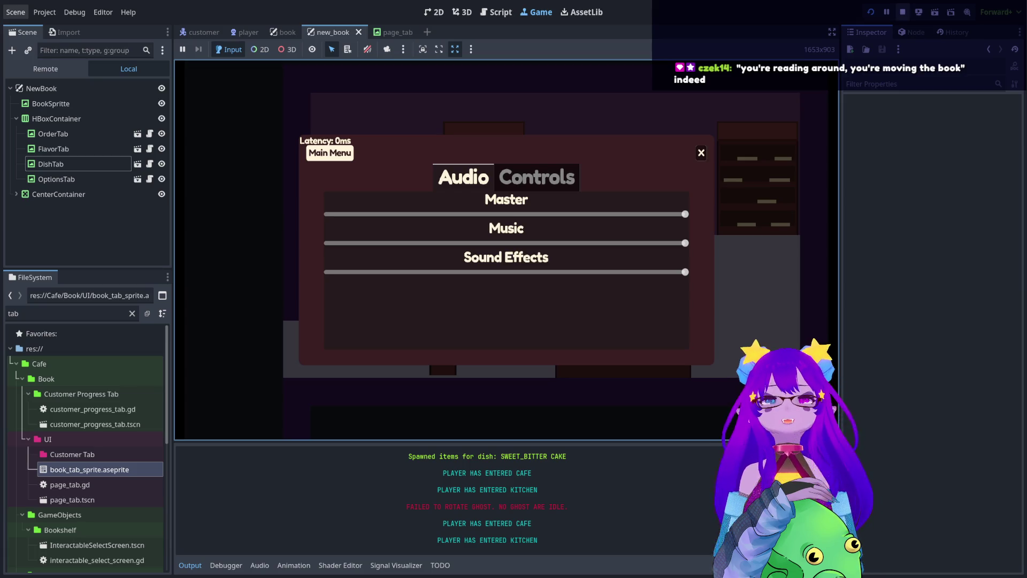
pyautogui.press('F8')
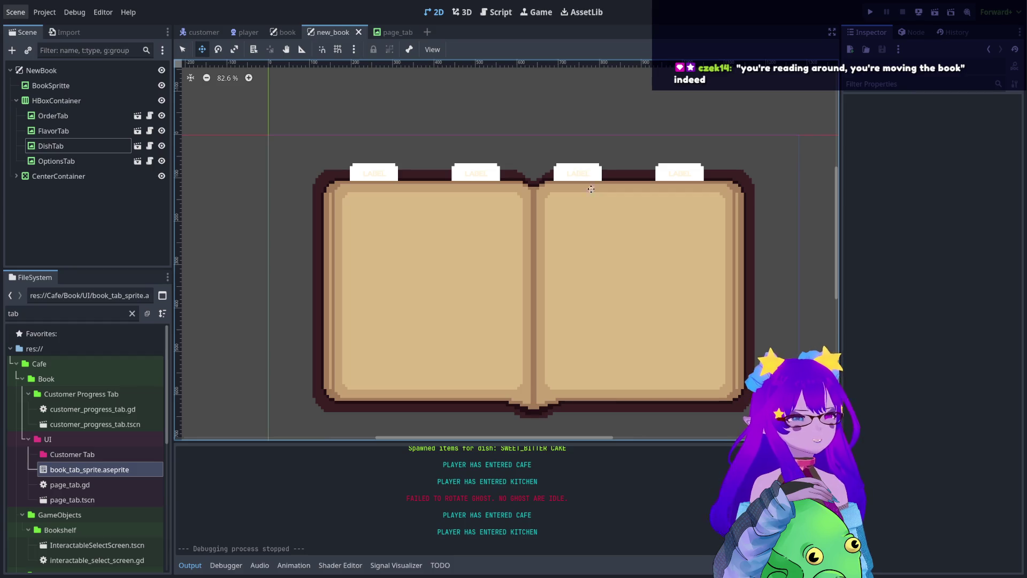
# Scroll the canvas and switch to the page_tab scene showing its single LABEL tab.
pyautogui.scroll(-3, 504, 205)
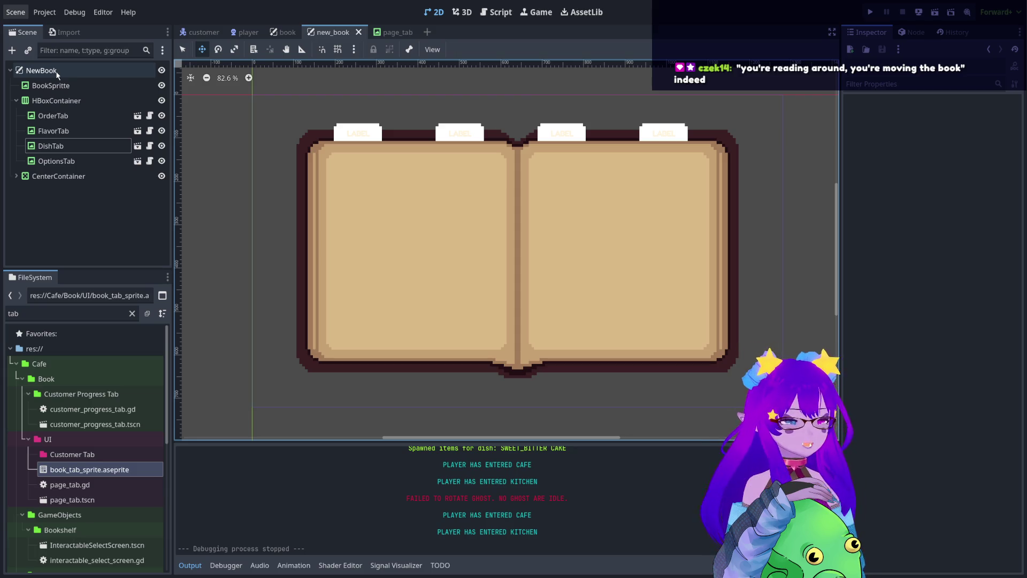
pyautogui.click(388, 32)
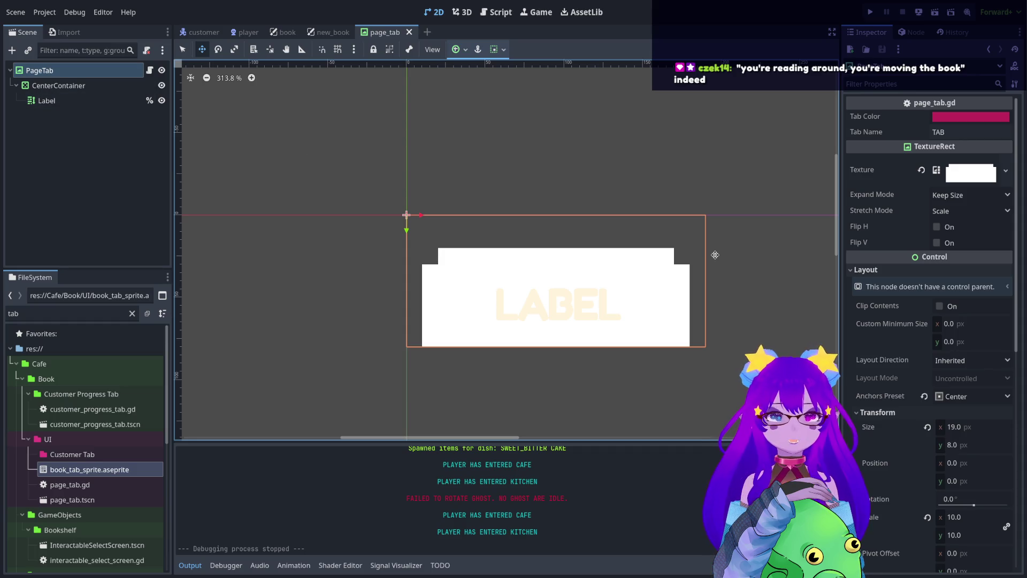
# Set the tab's Visibility Self Modulate to black, save page_tab, and return to the book scene.
pyautogui.scroll(-10, 929, 373)
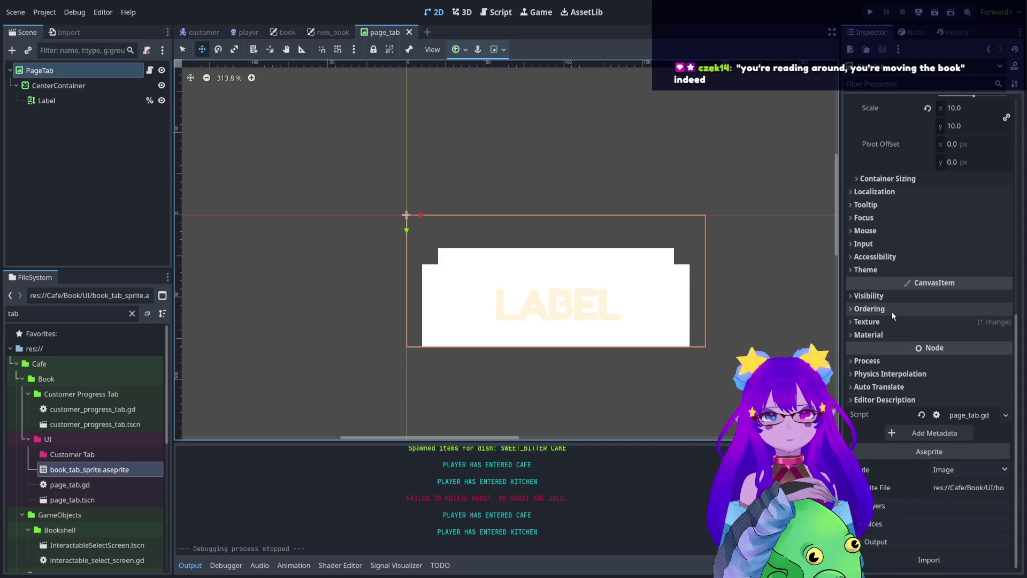
pyautogui.click(904, 296)
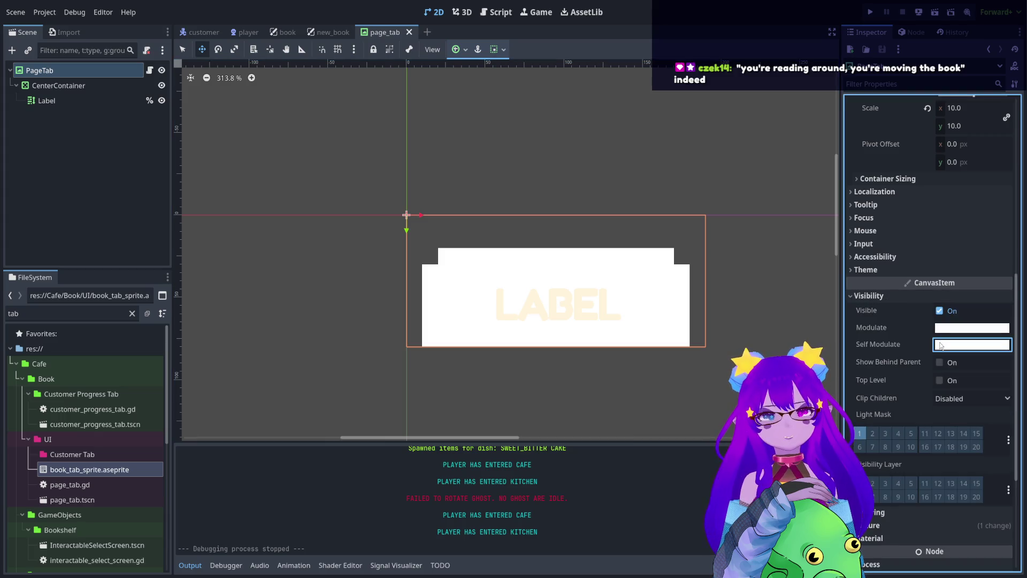
pyautogui.click(972, 344)
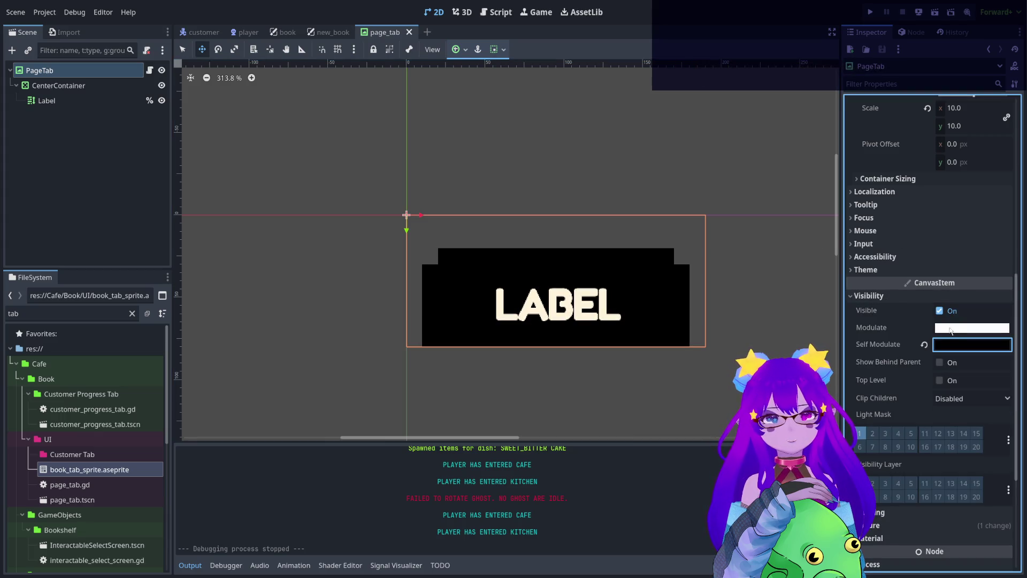
pyautogui.hotkey('ctrl', 's')
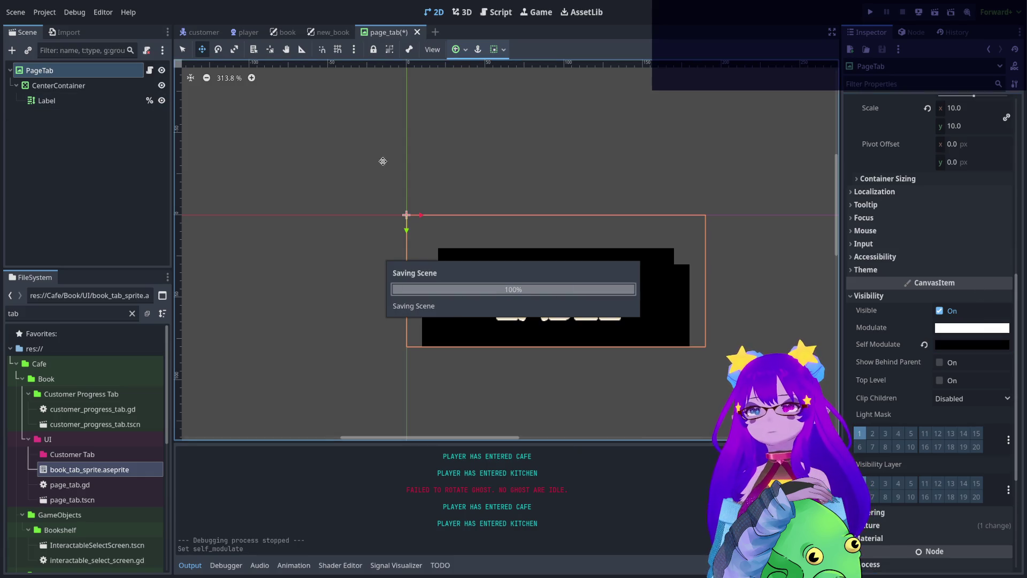
pyautogui.click(278, 31)
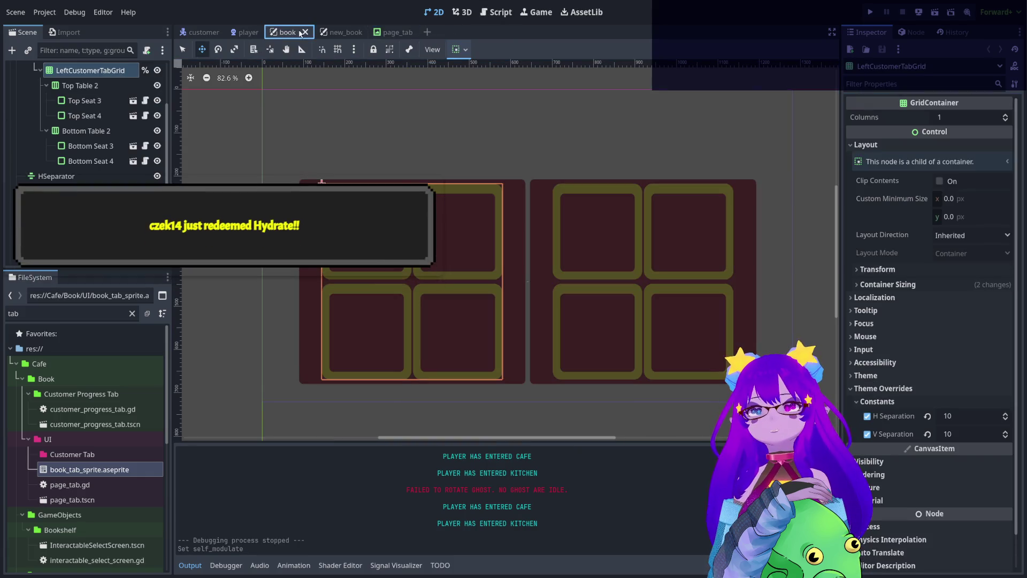
# Switch to the new_book scene with its four dark book tabs.
pyautogui.click(329, 32)
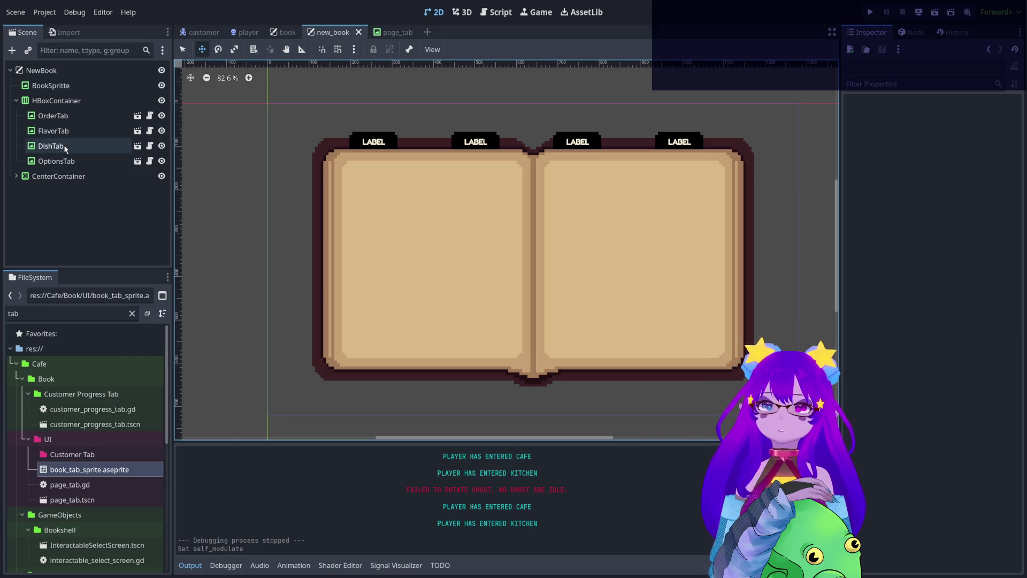
# Inspect OrderTab, then select the NewBook root node in the Scene dock.
pyautogui.click(72, 115)
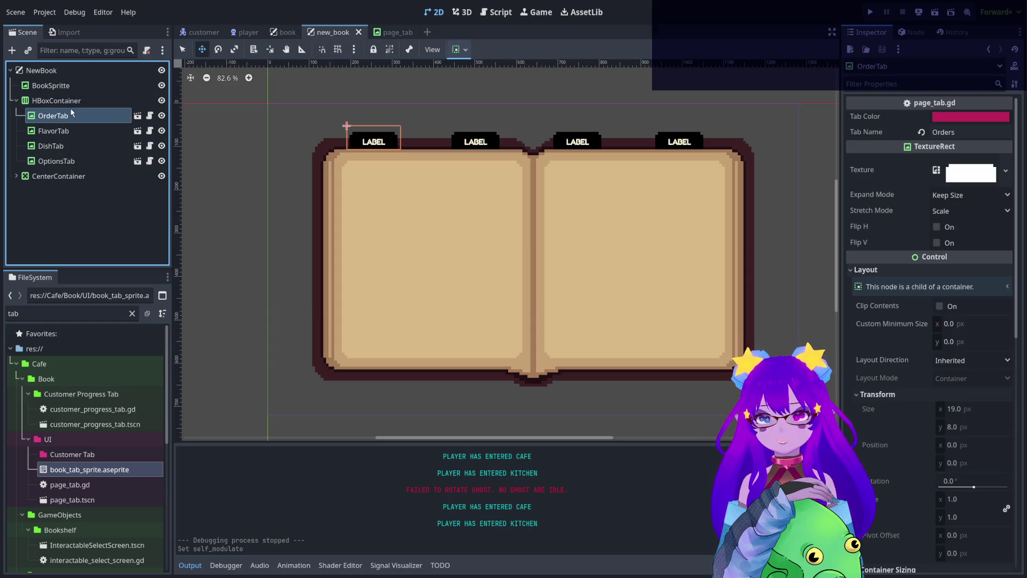
pyautogui.click(85, 76)
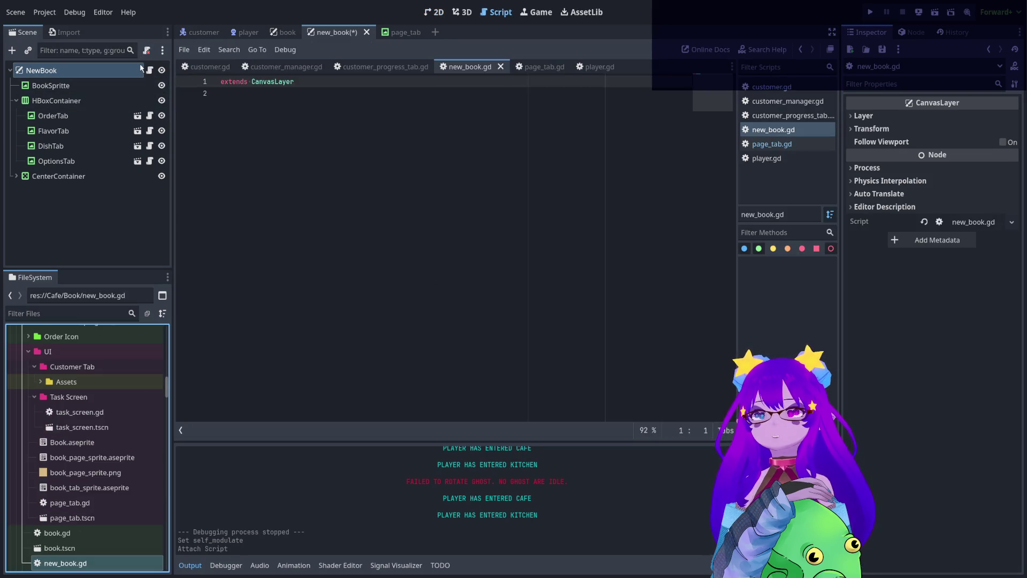
# Add 'var current_tab' on a new line 3 of new_book.gd, then switch to page_tab.gd.
pyautogui.click(364, 99)
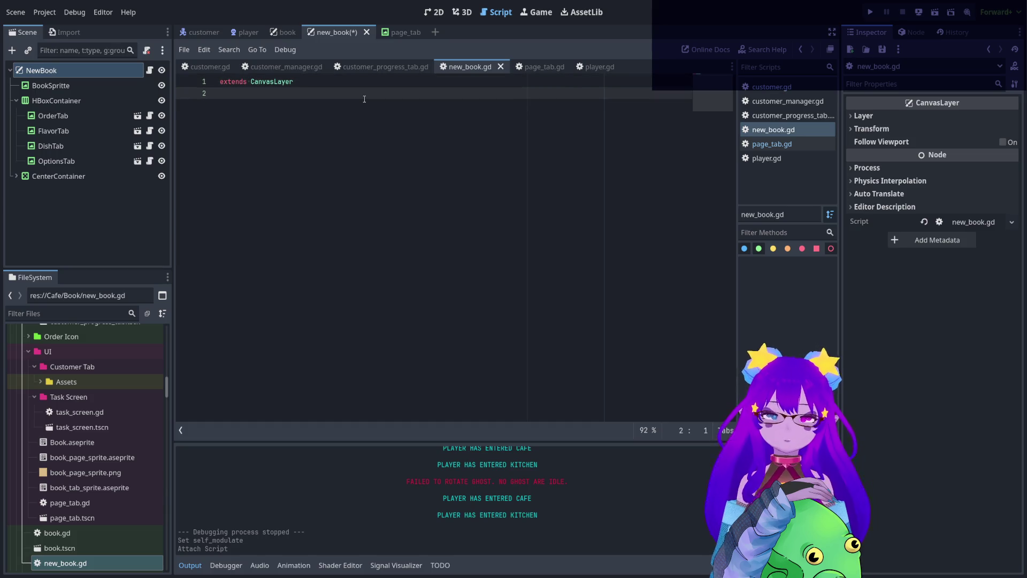
pyautogui.press('Return')
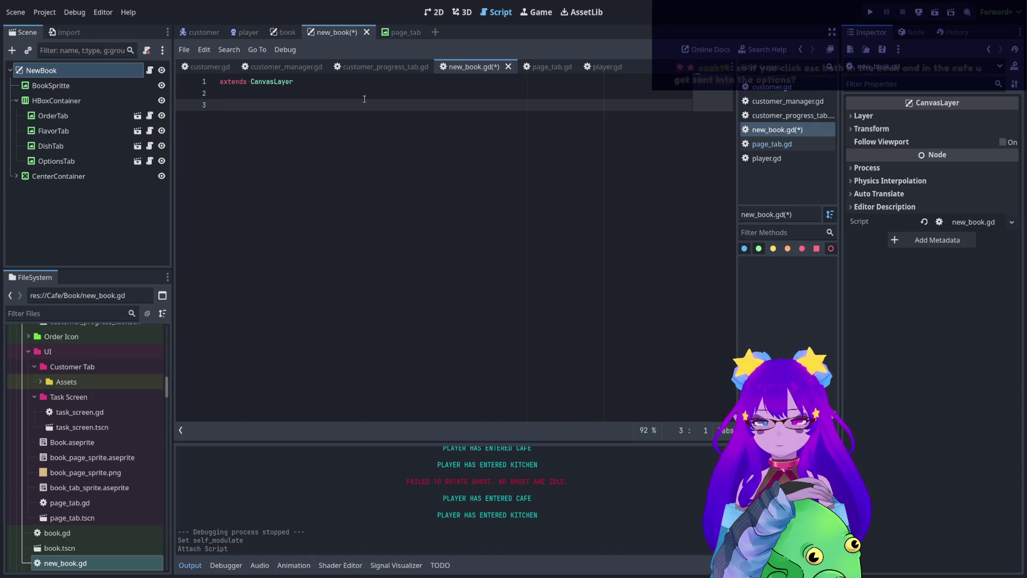
pyautogui.write('var current_')
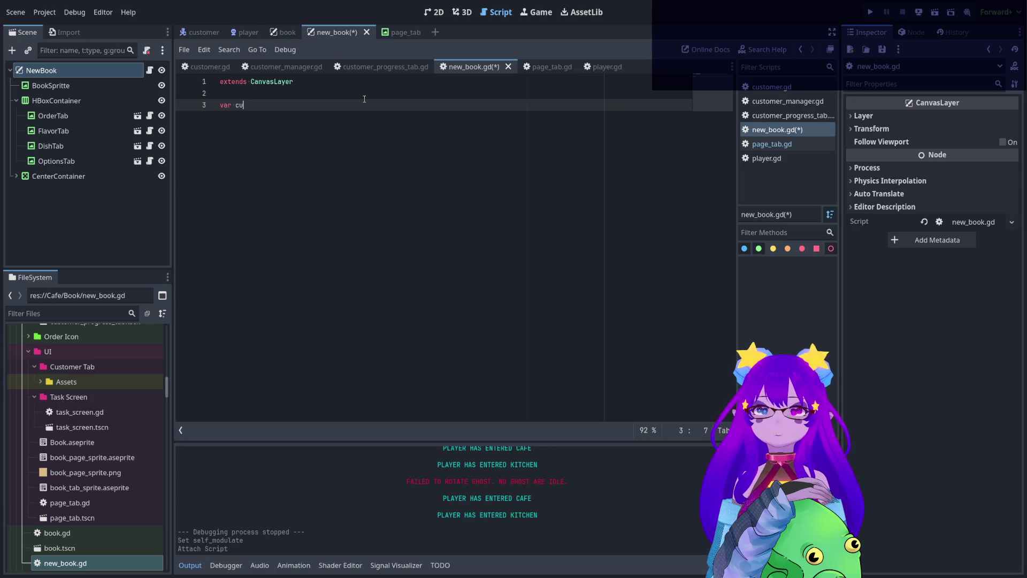
pyautogui.write('tab')
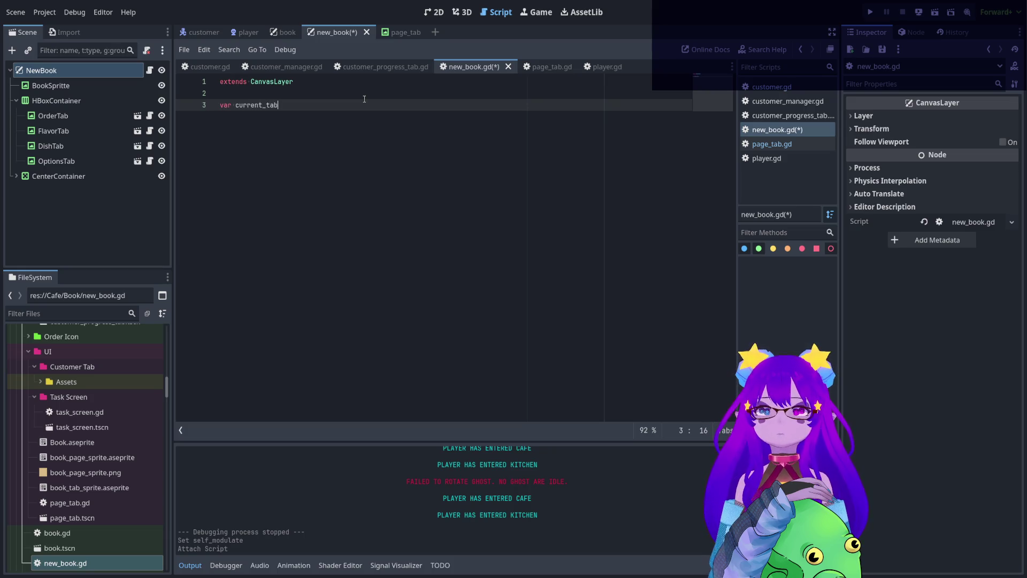
pyautogui.click(561, 69)
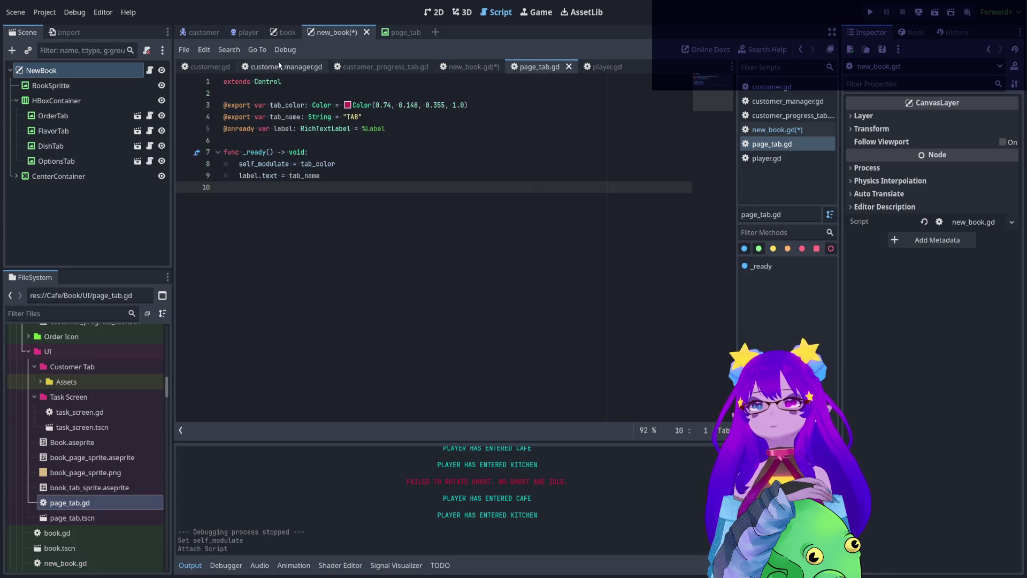
# Try PageTab and BookTab as the base class on line 1, then restore Control.
pyautogui.doubleClick(267, 81)
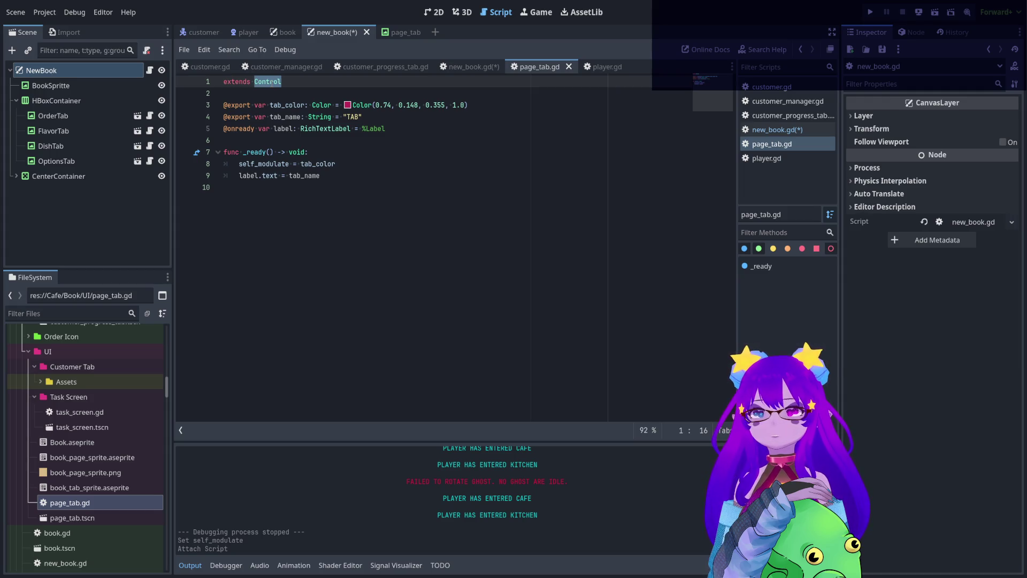
pyautogui.write('PageTab')
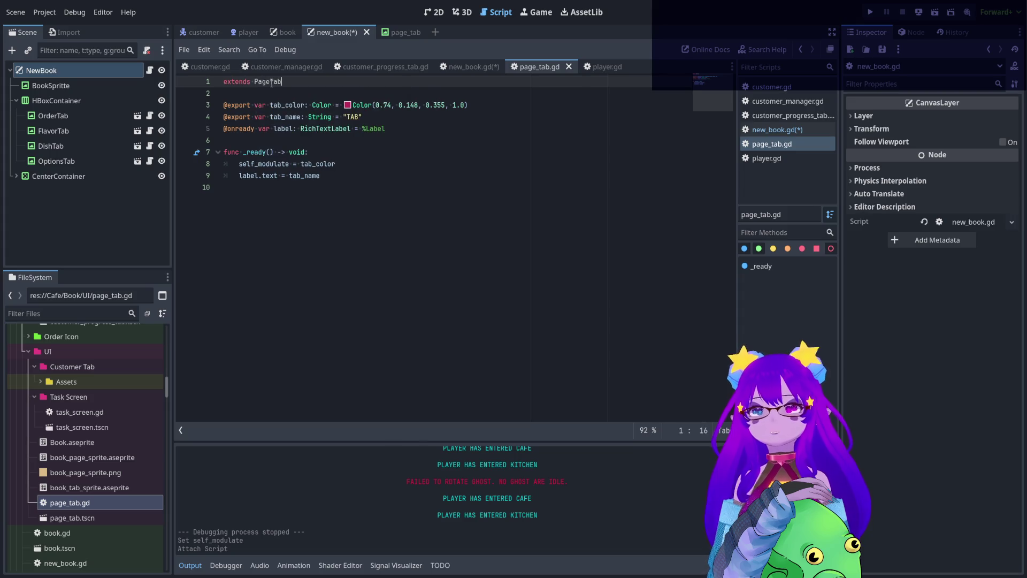
pyautogui.press('Down')
pyautogui.hotkey('ctrl', 's')
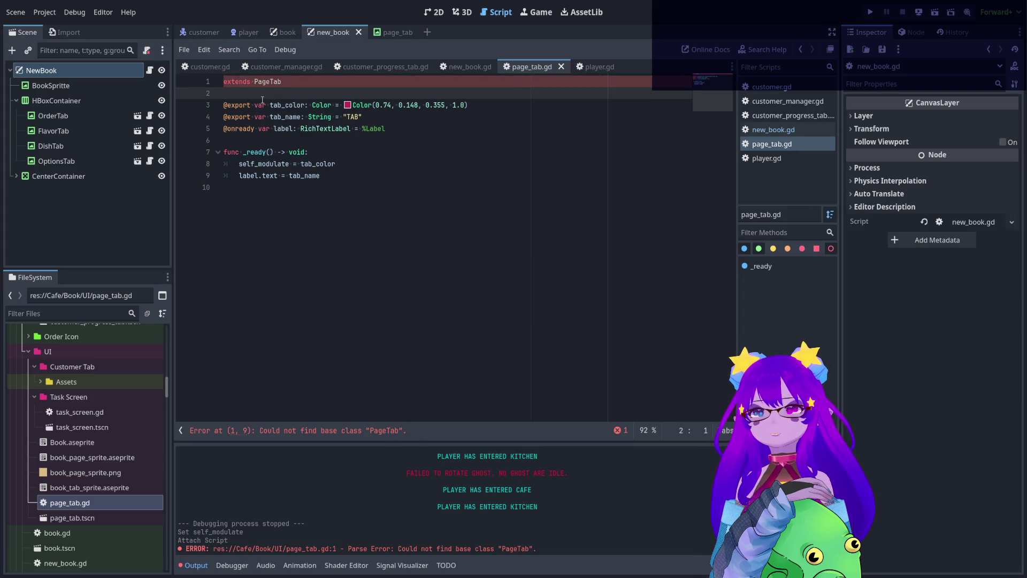
pyautogui.doubleClick(278, 80)
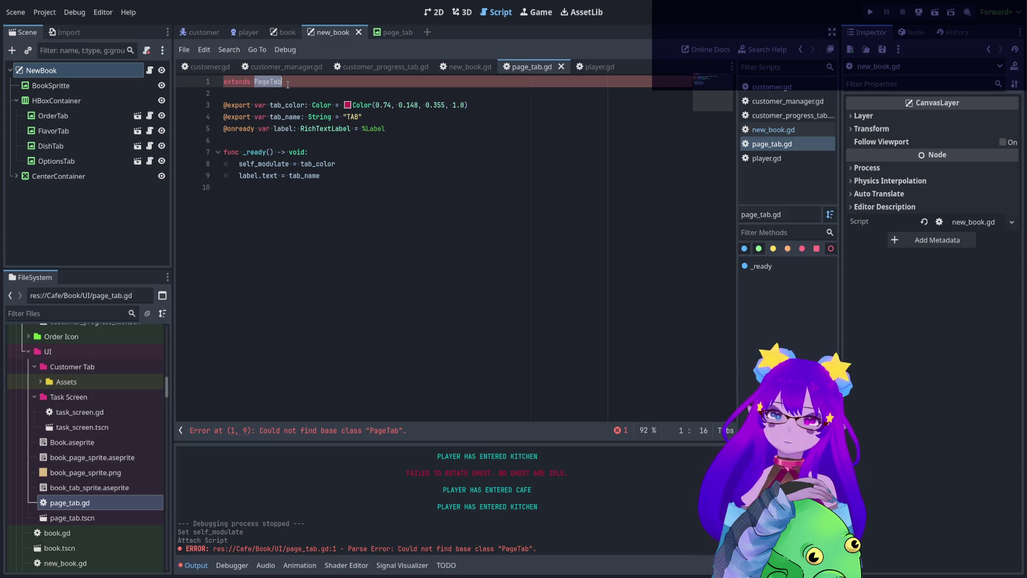
pyautogui.write('Book')
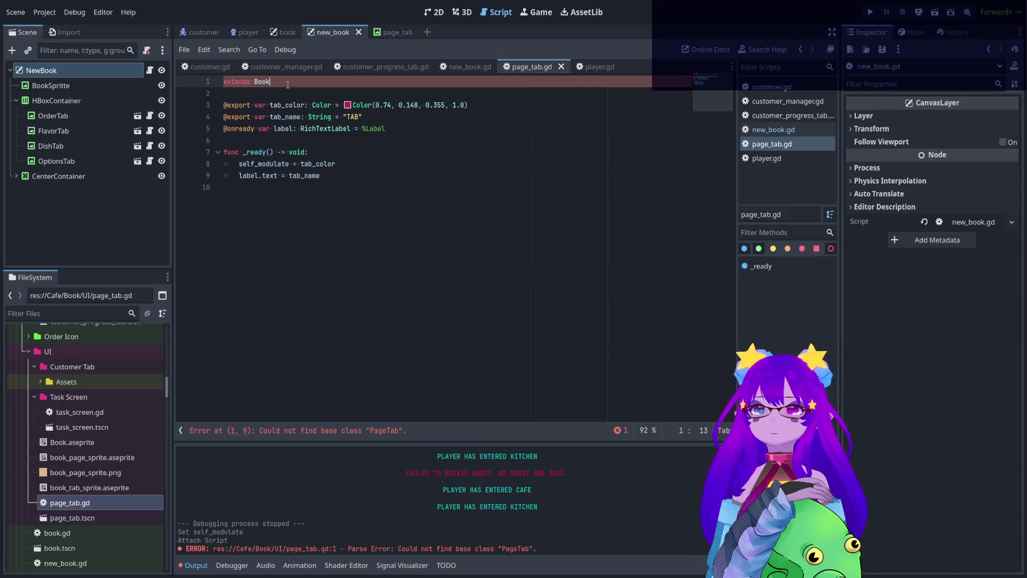
pyautogui.write('Tab')
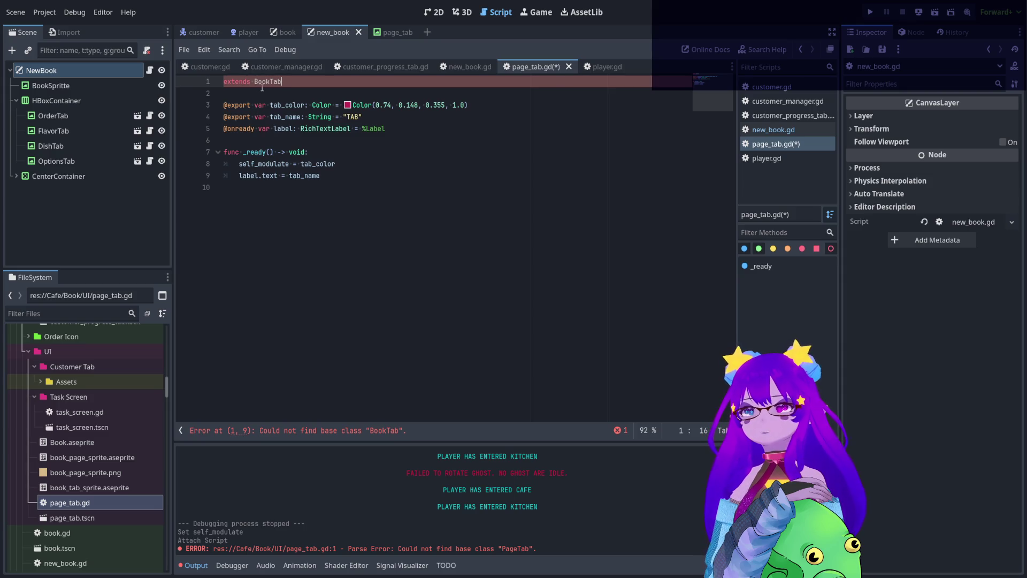
pyautogui.doubleClick(273, 81)
pyautogui.write('Control')
pyautogui.click(284, 93)
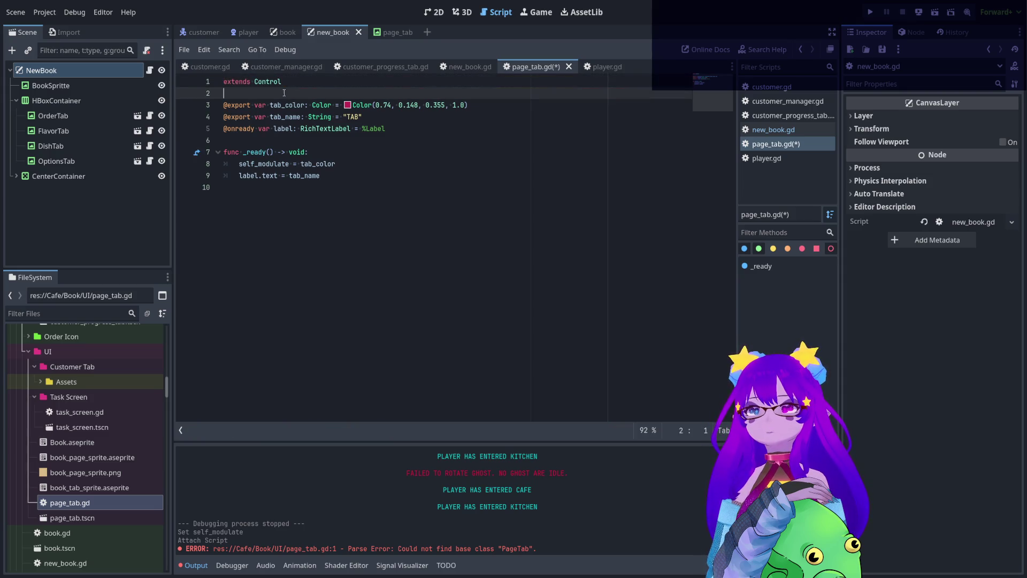
# With the page_tab scene open, make the script extend TextureRect and add 'class_name BookTab'.
pyautogui.click(385, 32)
pyautogui.click(150, 72)
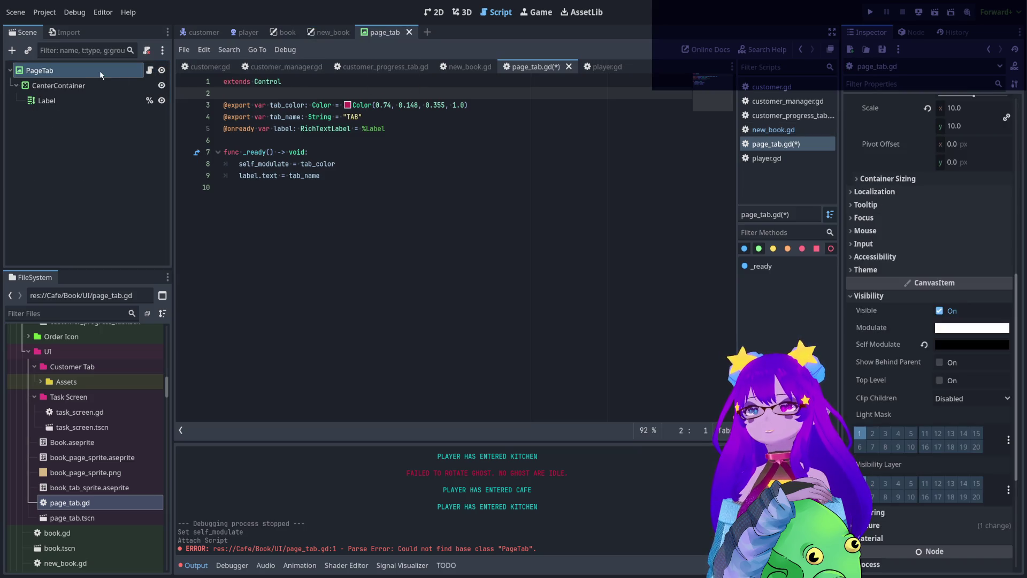
pyautogui.doubleClick(267, 81)
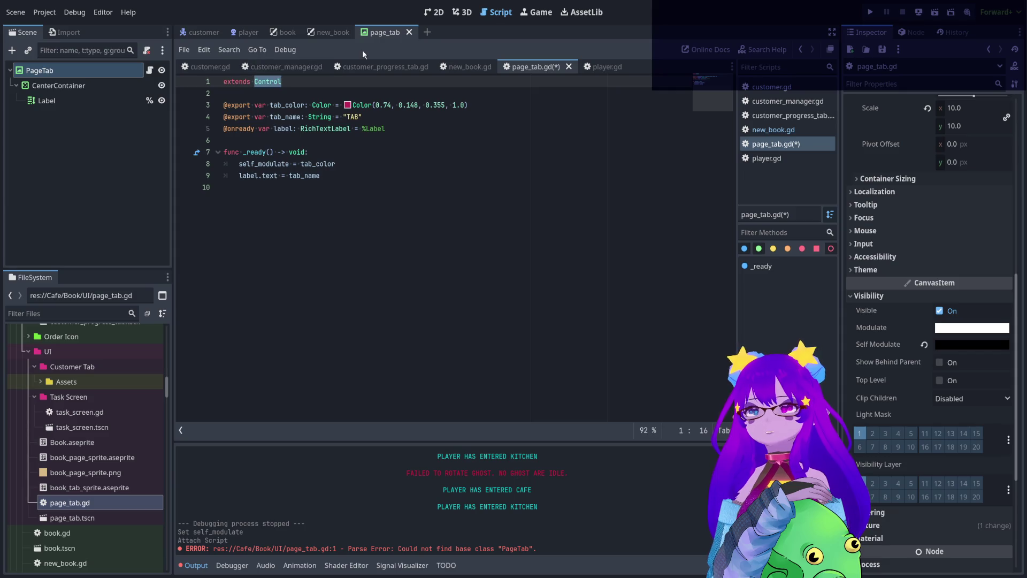
pyautogui.write('Text')
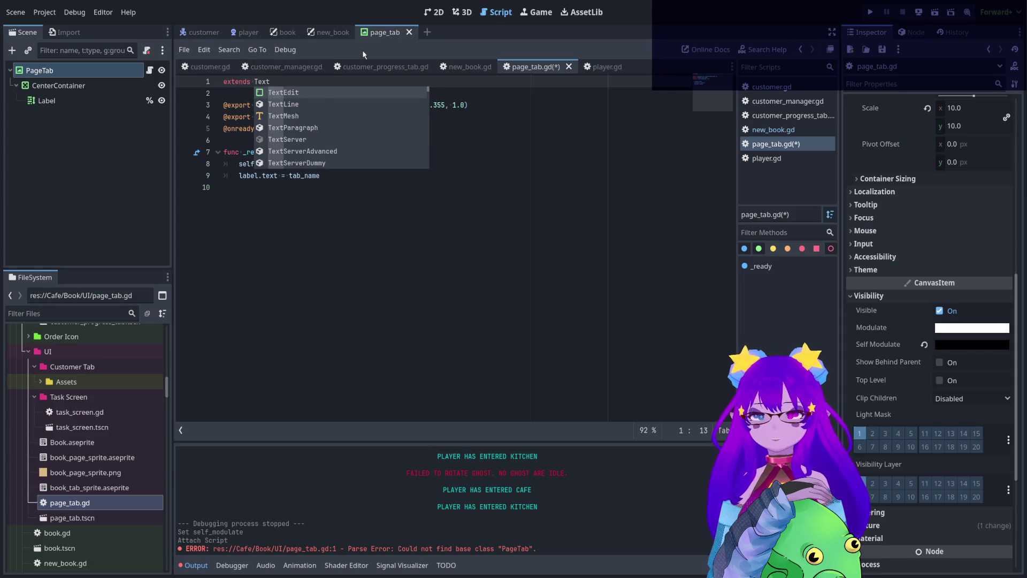
pyautogui.write('ureR')
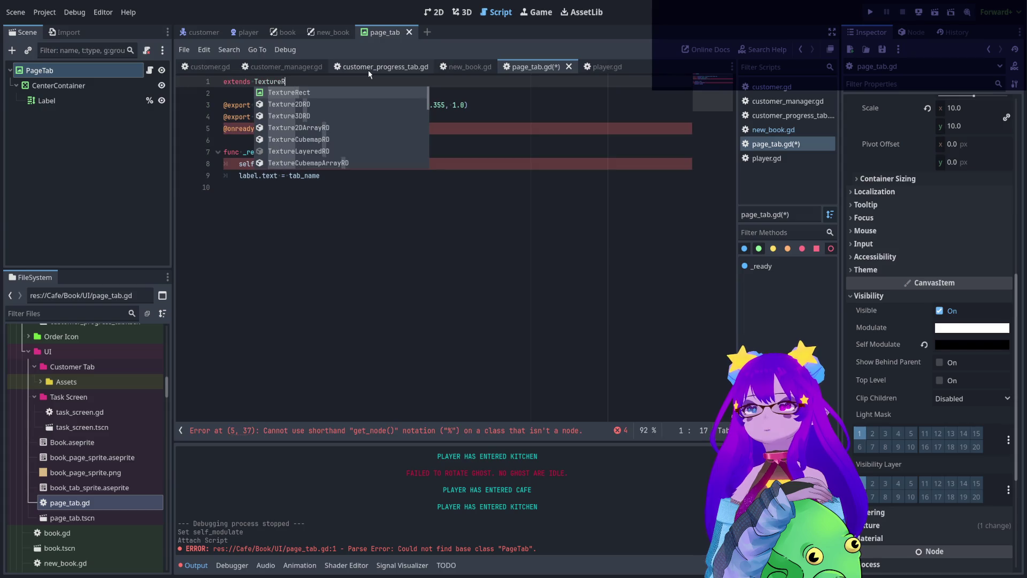
pyautogui.press('Return')
pyautogui.press('Return')
pyautogui.write('cl')
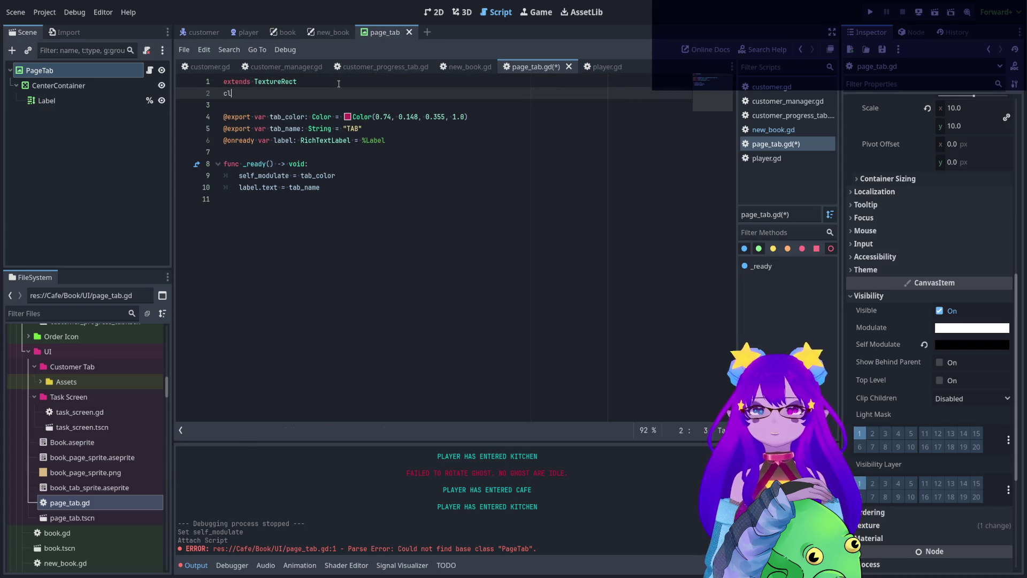
pyautogui.write('ass_name BookTab')
# Save the script and rename the page_tab scene to book_tab with a BookTab root.
pyautogui.click(362, 151)
pyautogui.hotkey('ctrl', 's')
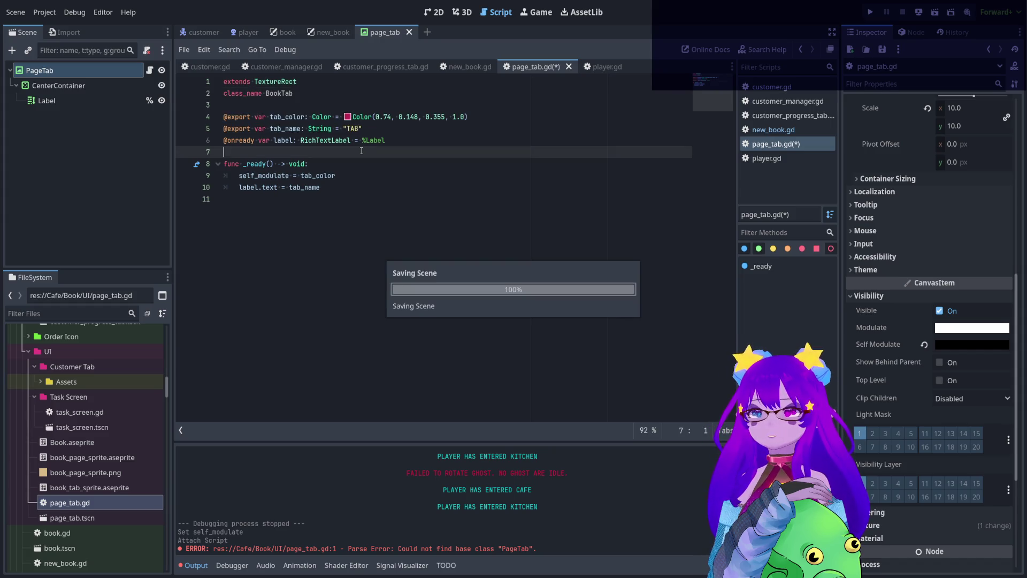
pyautogui.click(107, 504)
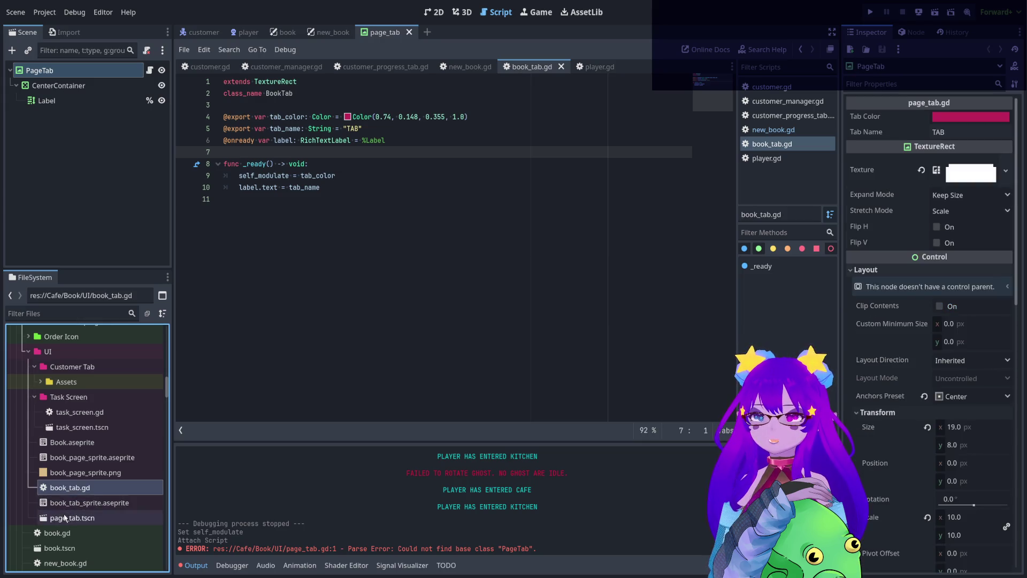
pyautogui.click(65, 517)
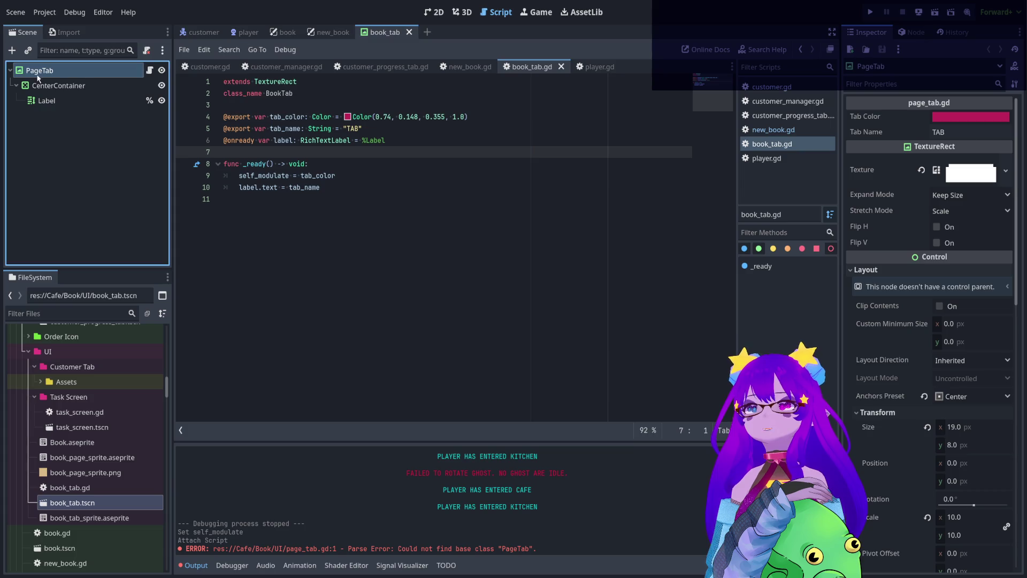
pyautogui.write('book')
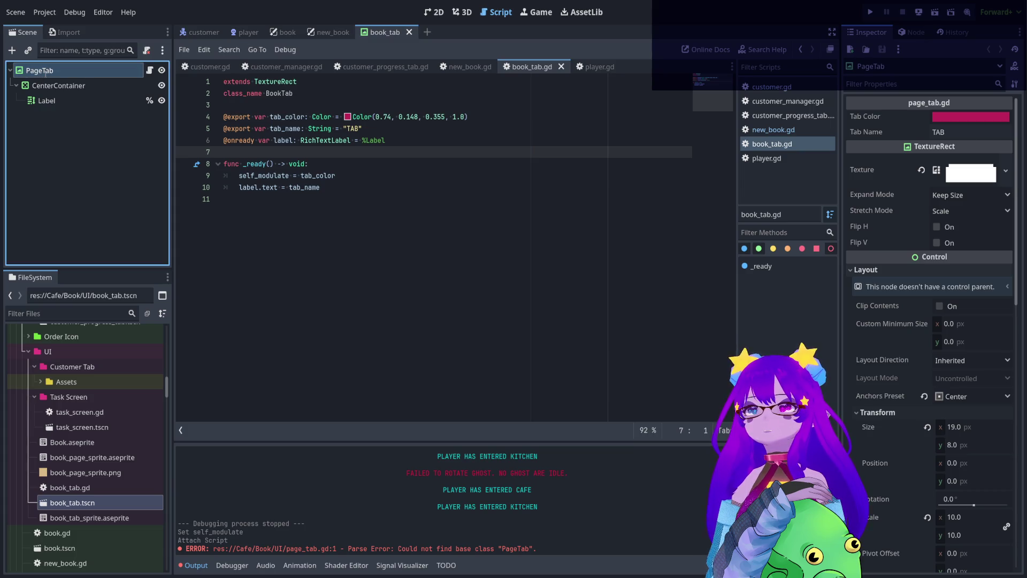
pyautogui.write('BookTab')
pyautogui.press('Return')
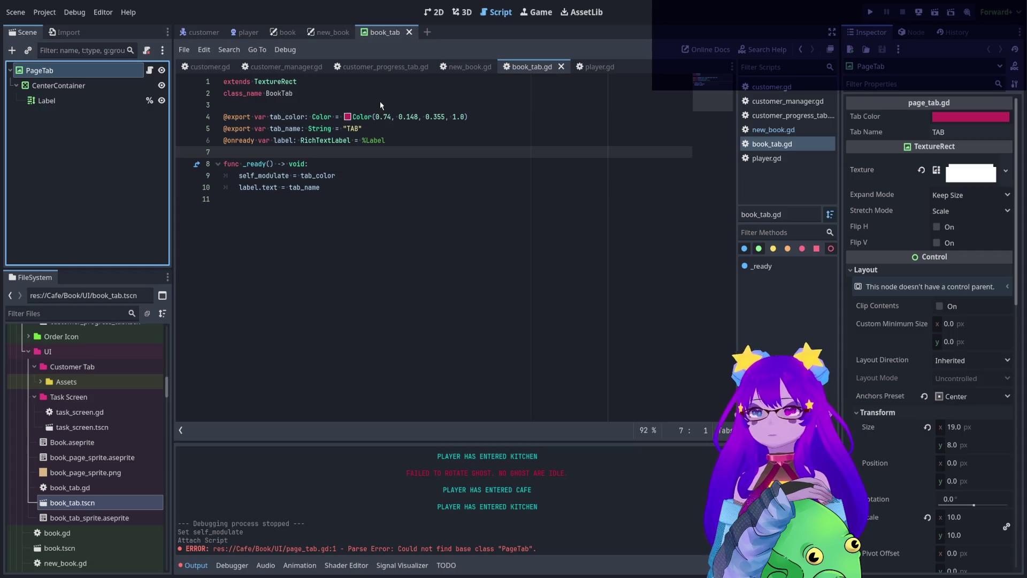
# Select the variable declarations on lines 3–6 and save the scene and script.
pyautogui.moveTo(383, 151); pyautogui.dragTo(383, 104)
pyautogui.hotkey('ctrl', 's')
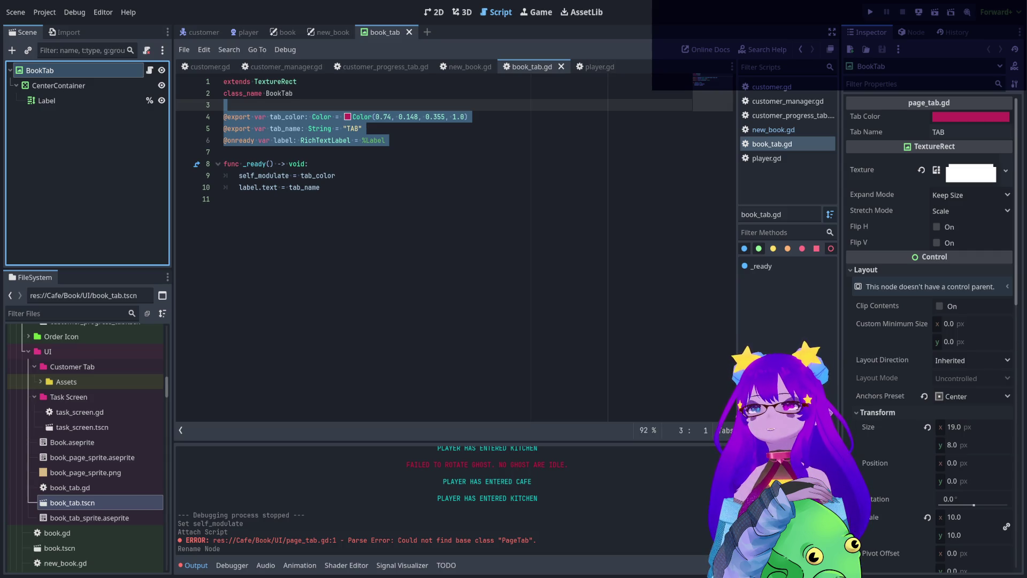
pyautogui.click(412, 266)
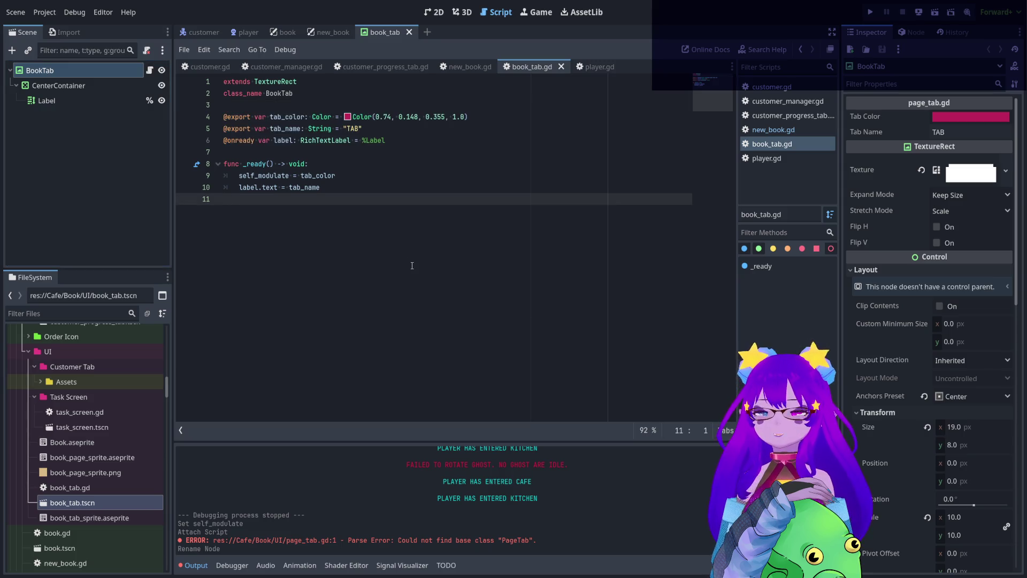
pyautogui.hotkey('ctrl', 's')
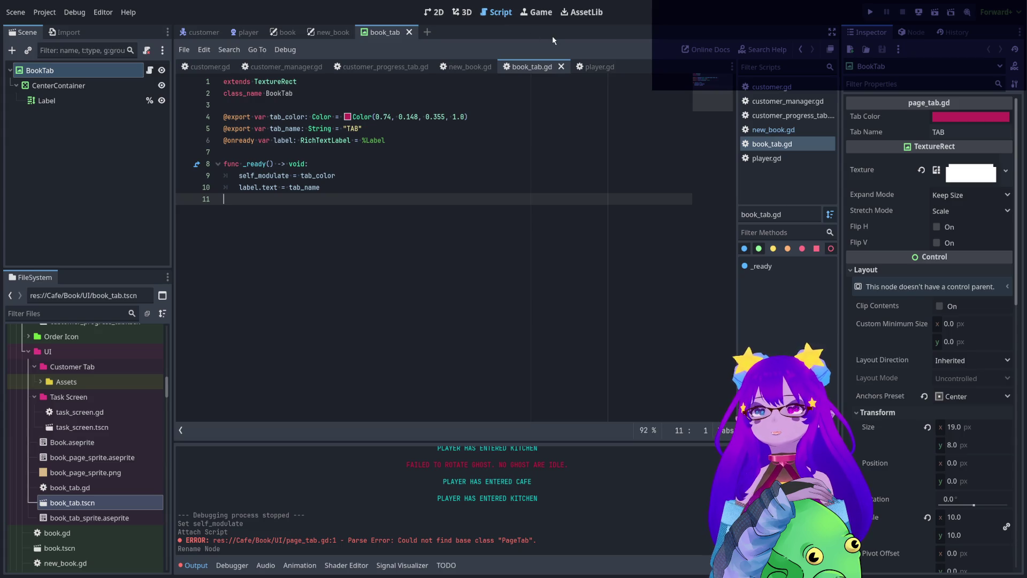
# In new_book.gd, annotate current_tab with the type ': BookTab' on line 3.
pyautogui.click(469, 67)
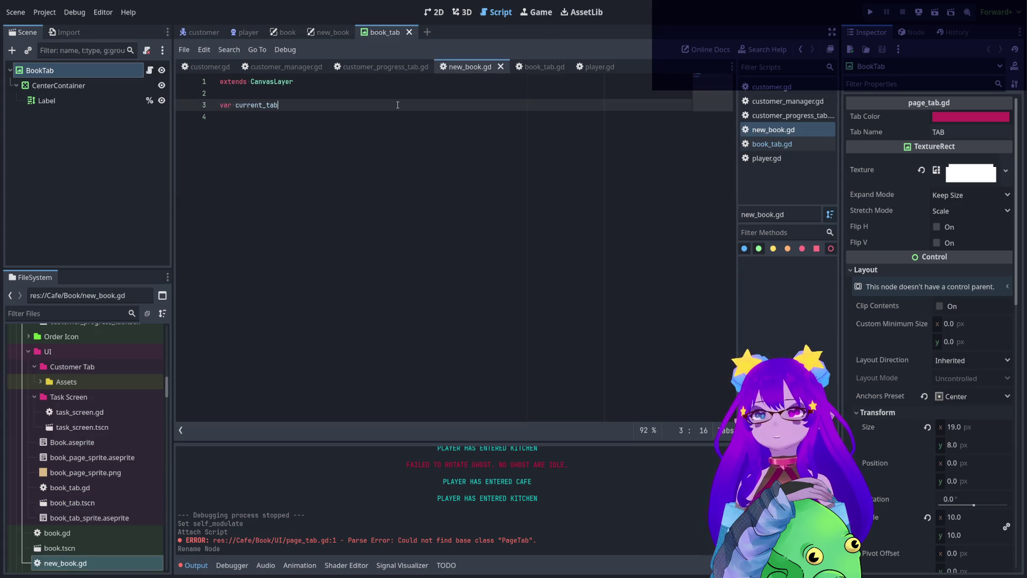
pyautogui.write(': B')
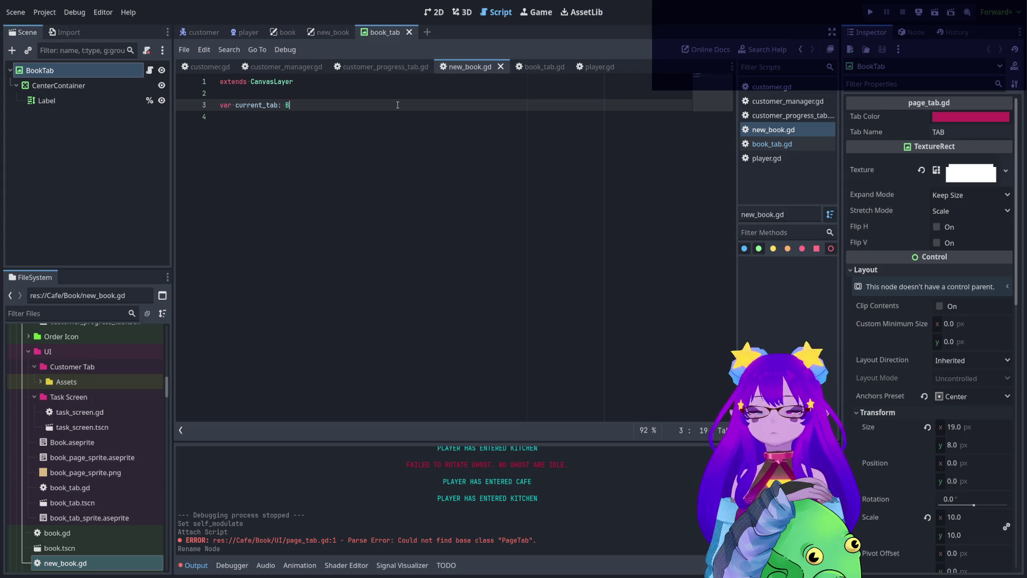
pyautogui.write('ookTab')
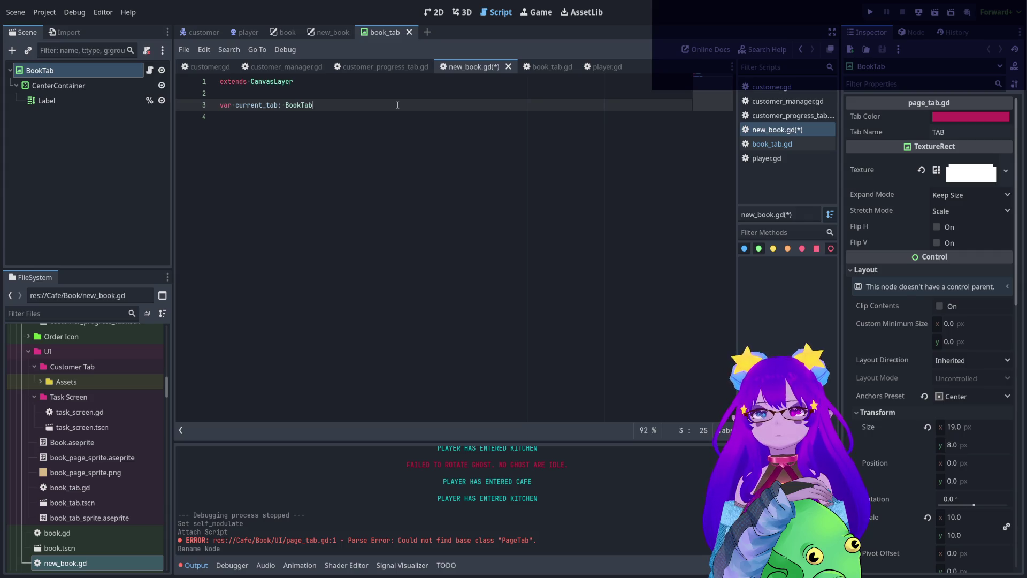
# Show the new_book scene in the 2D view, zoomed to the open book and its four tabs.
pyautogui.click(434, 12)
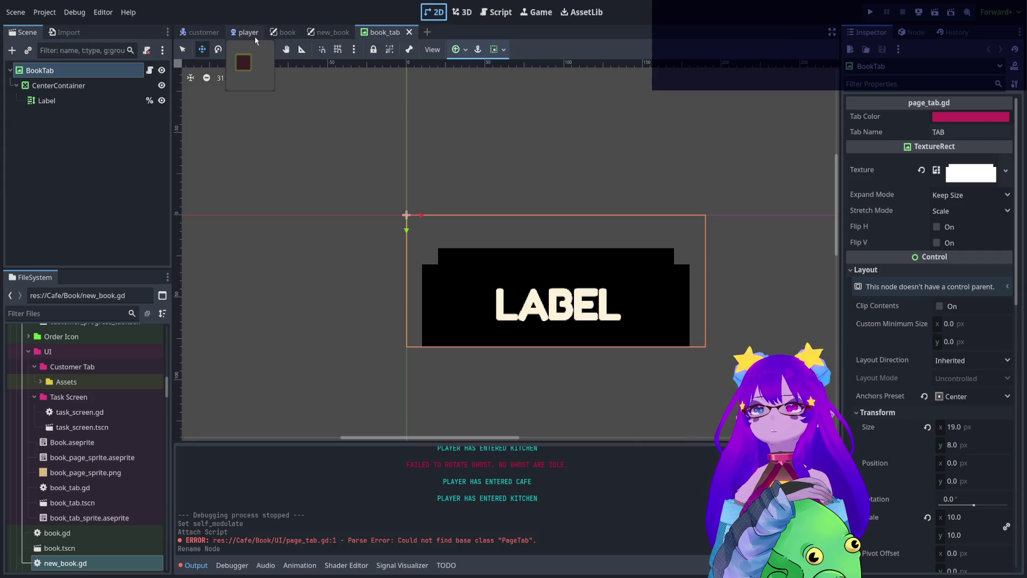
pyautogui.click(314, 38)
pyautogui.scroll(-6, 486, 222)
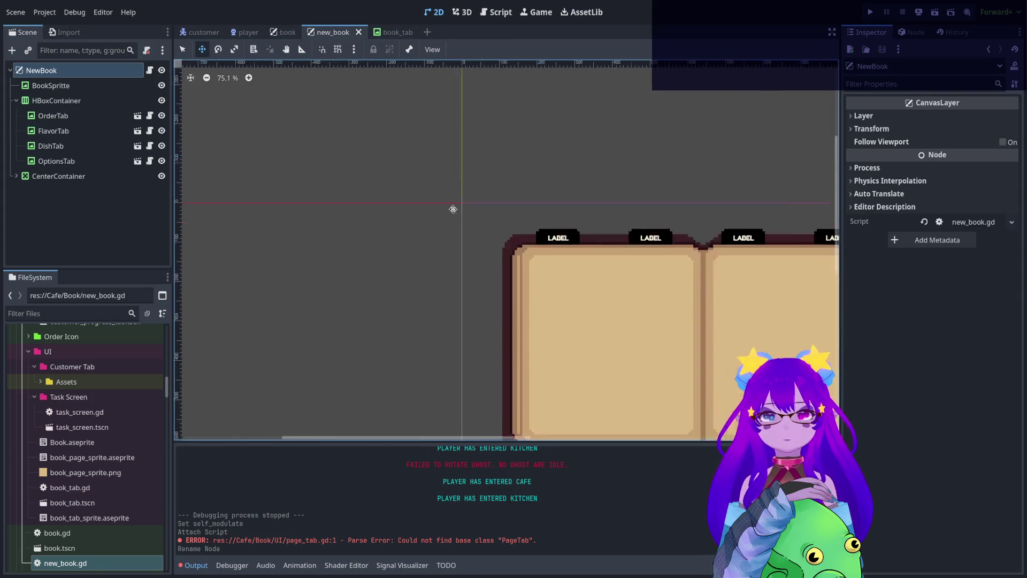
pyautogui.scroll(3, 375, 316)
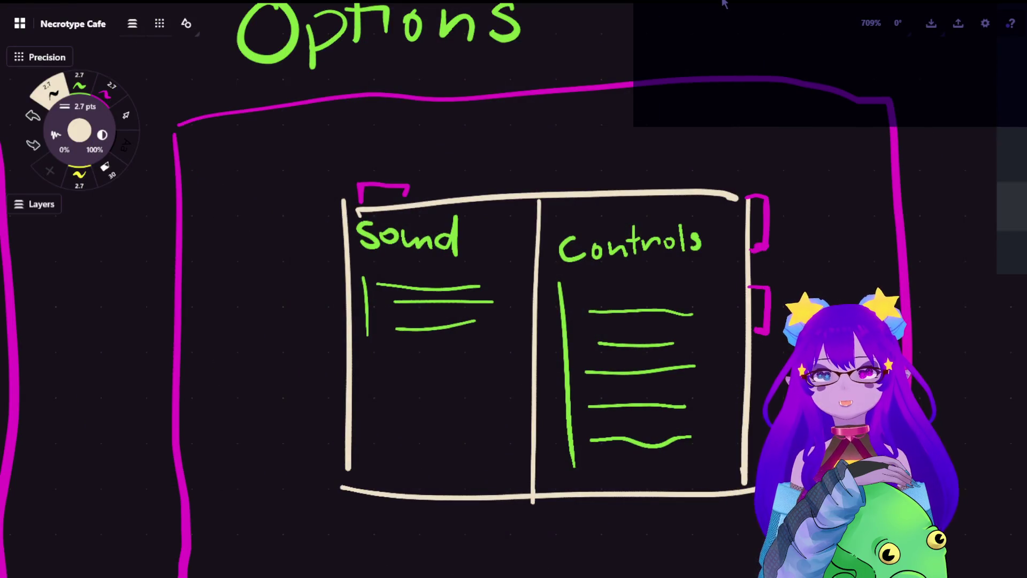
pyautogui.scroll(-1, 513, 224)
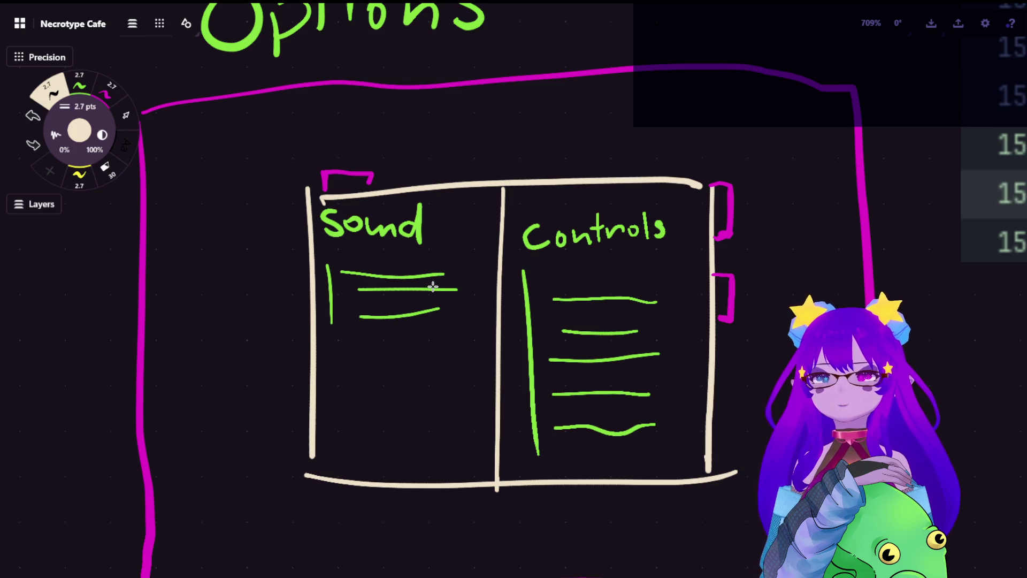
pyautogui.scroll(3, 428, 281)
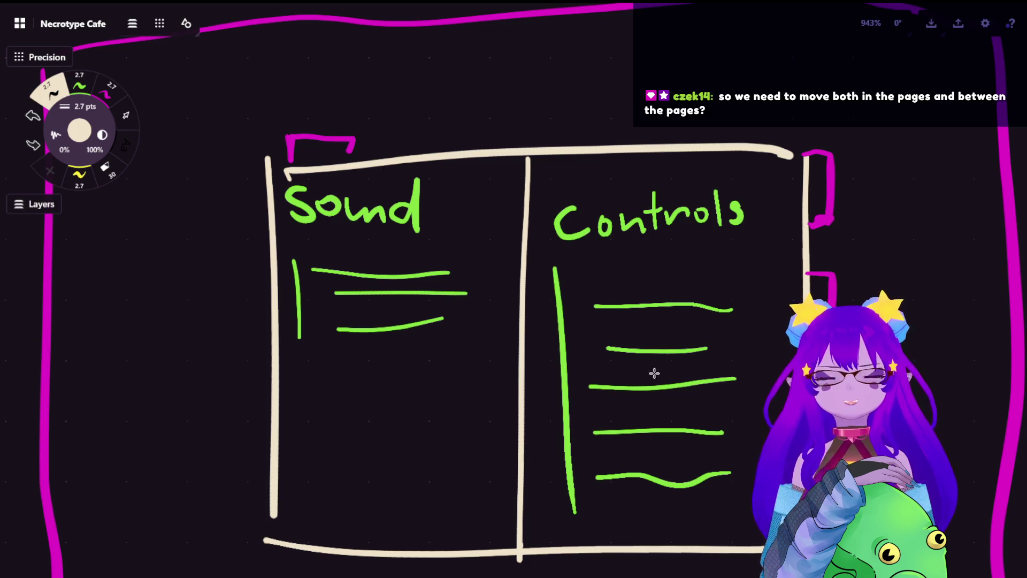
pyautogui.scroll(-8, 674, 406)
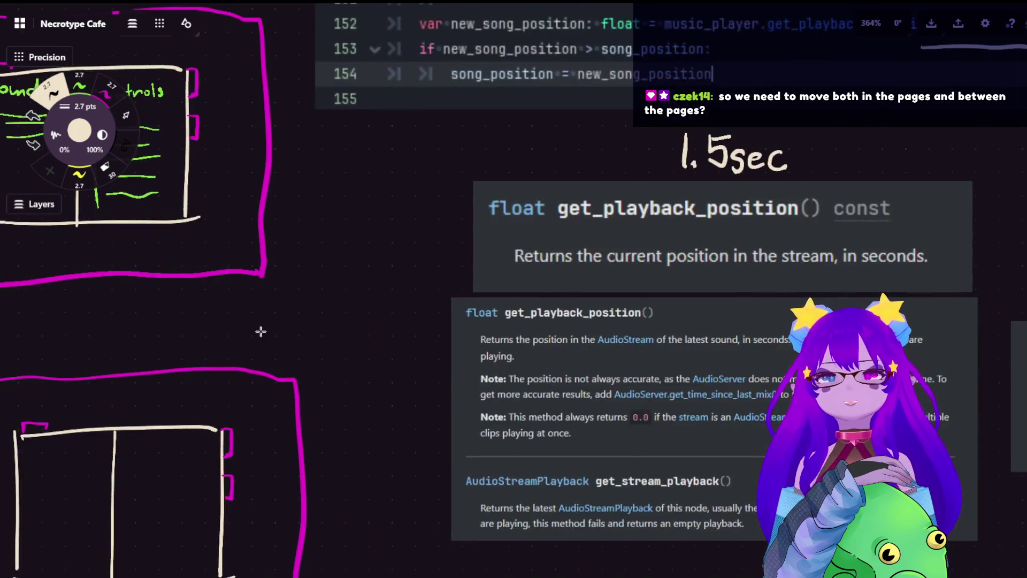
pyautogui.scroll(-5, 245, 298)
pyautogui.scroll(5, 543, 294)
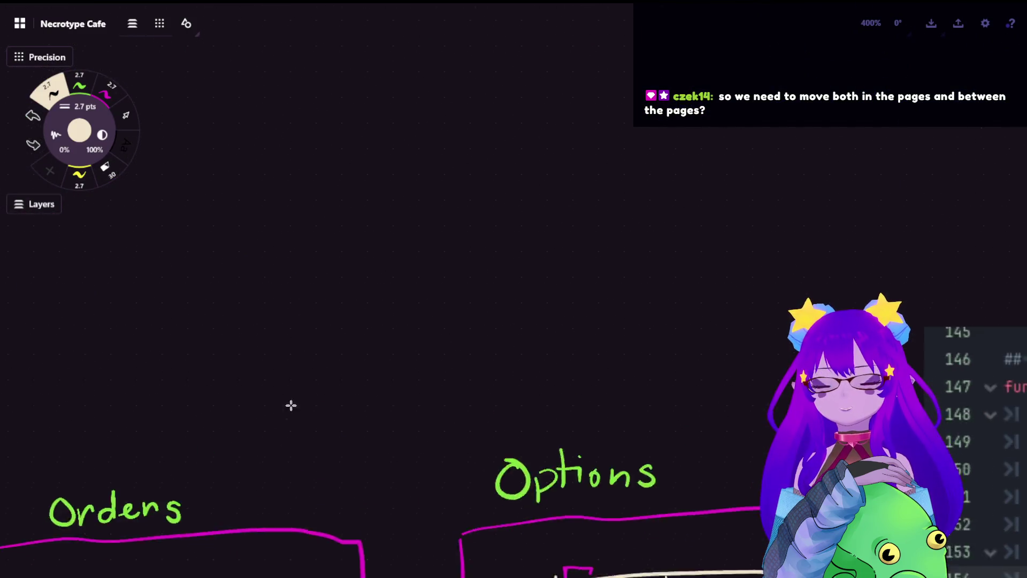
pyautogui.scroll(2, 211, 464)
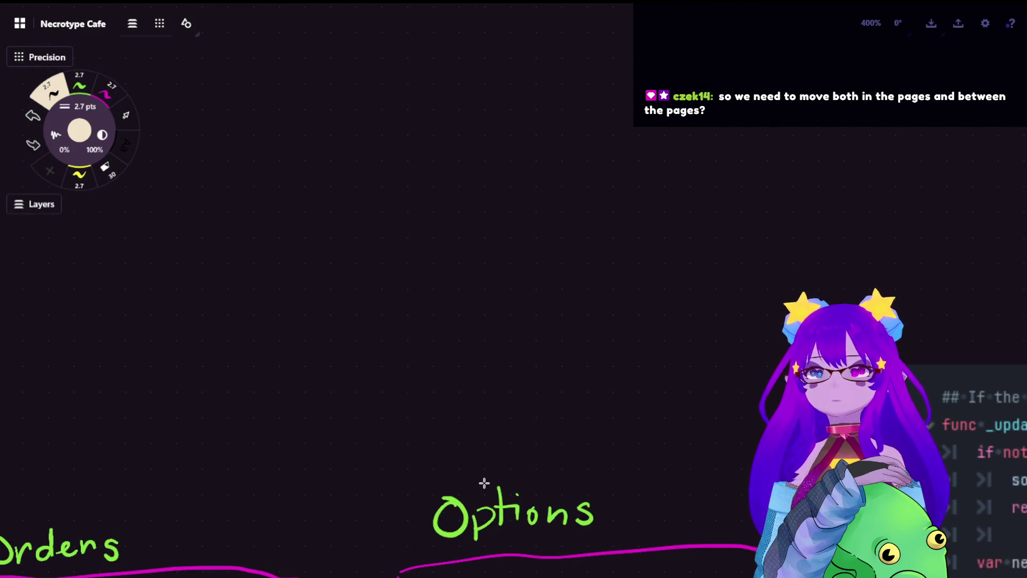
# Draw a beige box with 'menu' handwritten inside it.
pyautogui.click(80, 84)
pyautogui.click(49, 98)
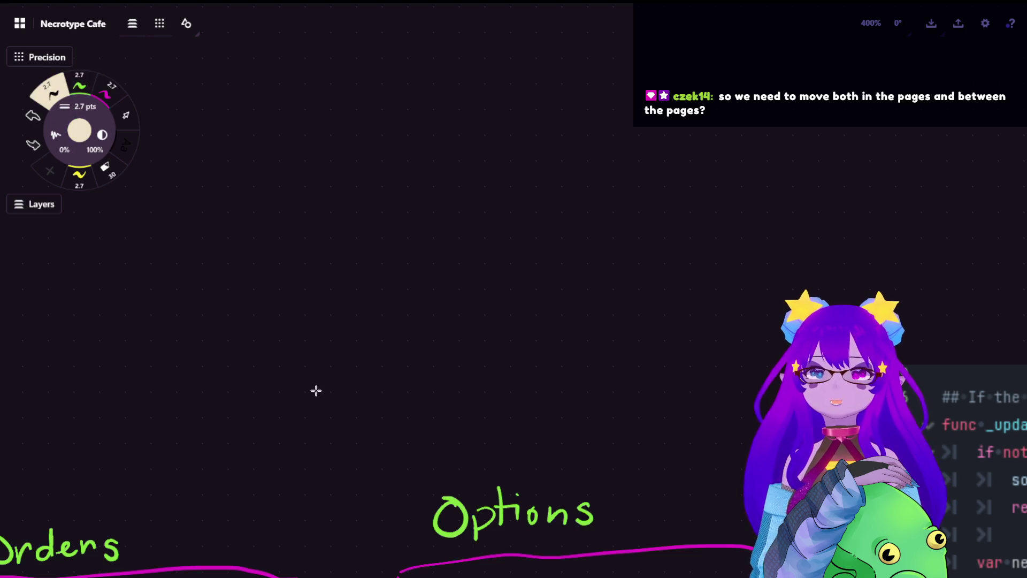
pyautogui.moveTo(214, 217)
pyautogui.mouseDown()
pyautogui.moveTo(229, 357)
pyautogui.moveTo(430, 209)
pyautogui.moveTo(423, 356)
pyautogui.mouseUp()
pyautogui.moveTo(220, 363); pyautogui.dragTo(405, 352)
pyautogui.moveTo(239, 288)
pyautogui.mouseDown()
pyautogui.moveTo(292, 304)
pyautogui.moveTo(323, 287)
pyautogui.moveTo(374, 302)
pyautogui.mouseUp()
# Draw a magenta frame around the box, write 'menu' under it, and select strokes near its edge.
pyautogui.click(88, 106)
pyautogui.click(114, 96)
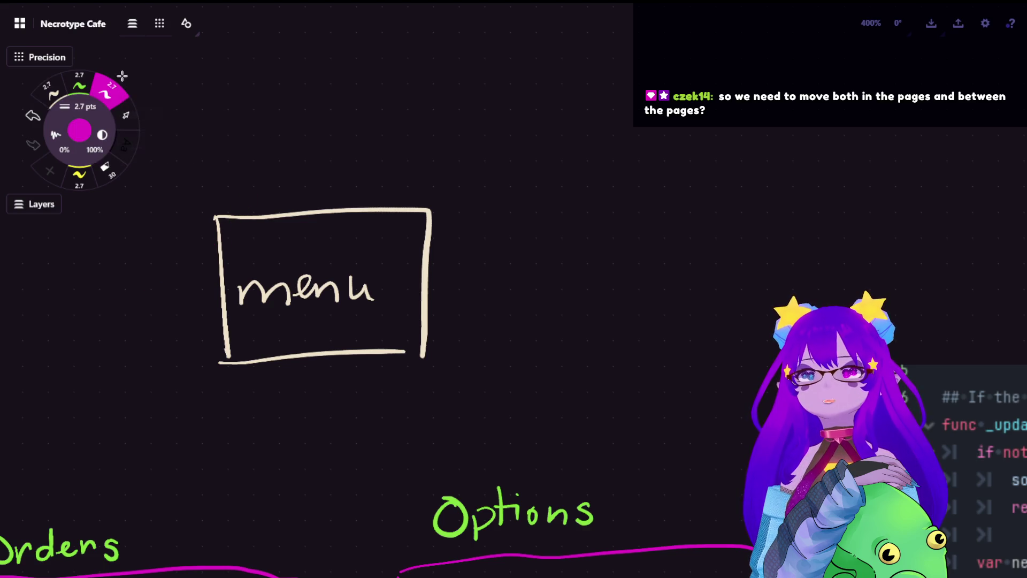
pyautogui.moveTo(294, 150); pyautogui.dragTo(378, 172)
pyautogui.hotkey('ctrl', 'z')
pyautogui.moveTo(148, 153)
pyautogui.mouseDown()
pyautogui.moveTo(153, 442)
pyautogui.moveTo(587, 434)
pyautogui.moveTo(186, 151)
pyautogui.moveTo(545, 412)
pyautogui.moveTo(547, 428)
pyautogui.mouseUp()
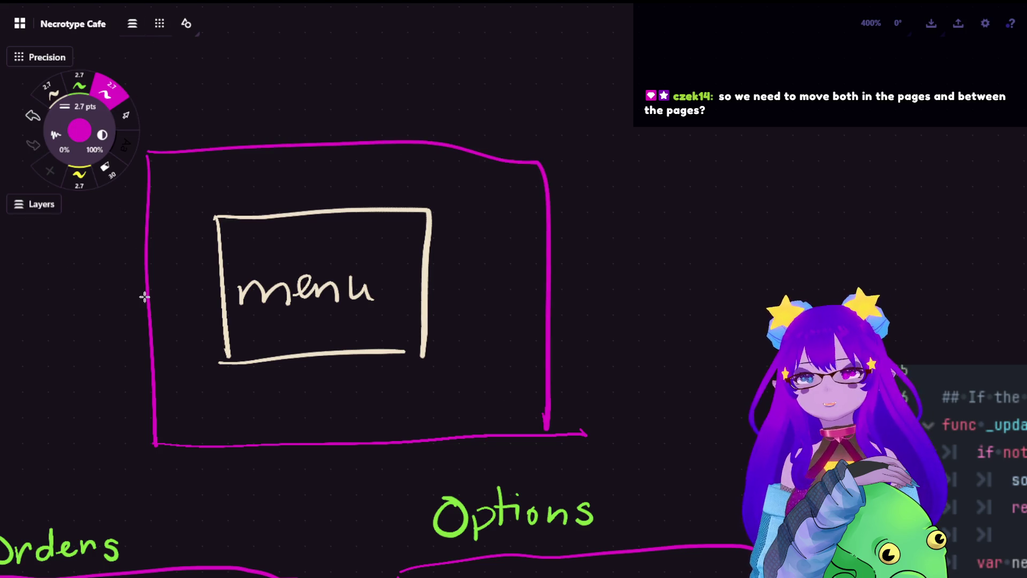
pyautogui.moveTo(183, 395)
pyautogui.mouseDown()
pyautogui.moveTo(186, 413)
pyautogui.moveTo(237, 430)
pyautogui.moveTo(267, 408)
pyautogui.moveTo(288, 419)
pyautogui.moveTo(341, 411)
pyautogui.mouseUp()
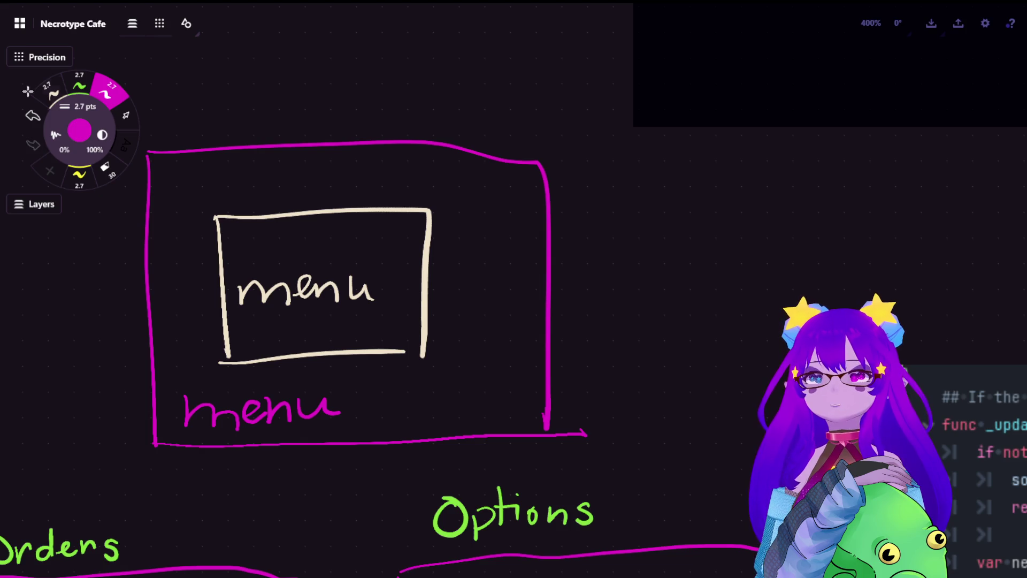
pyautogui.click(126, 115)
pyautogui.moveTo(392, 326); pyautogui.dragTo(397, 321)
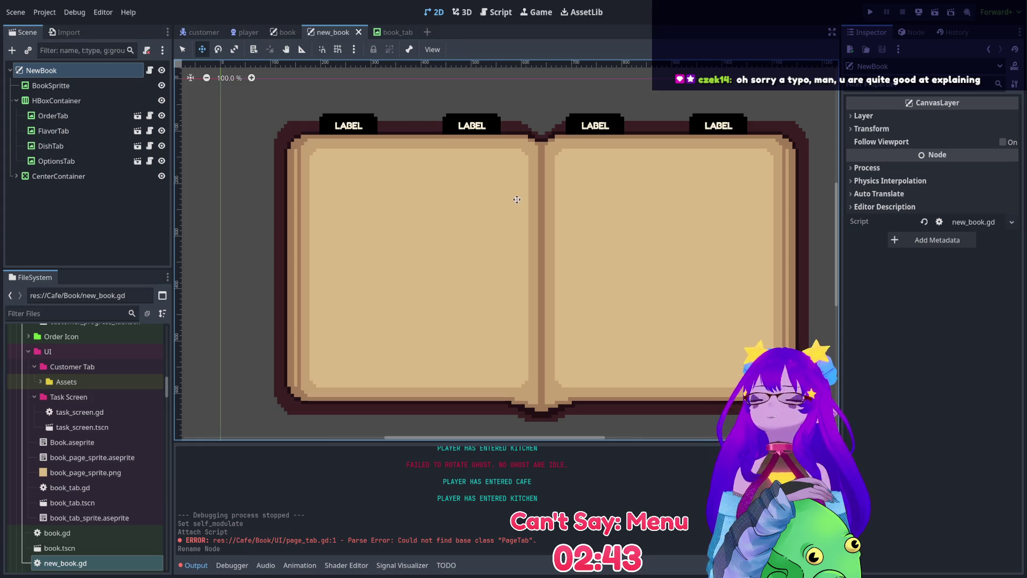
# Glance at the BookTab scene, then return to the NewBook scene.
pyautogui.click(396, 32)
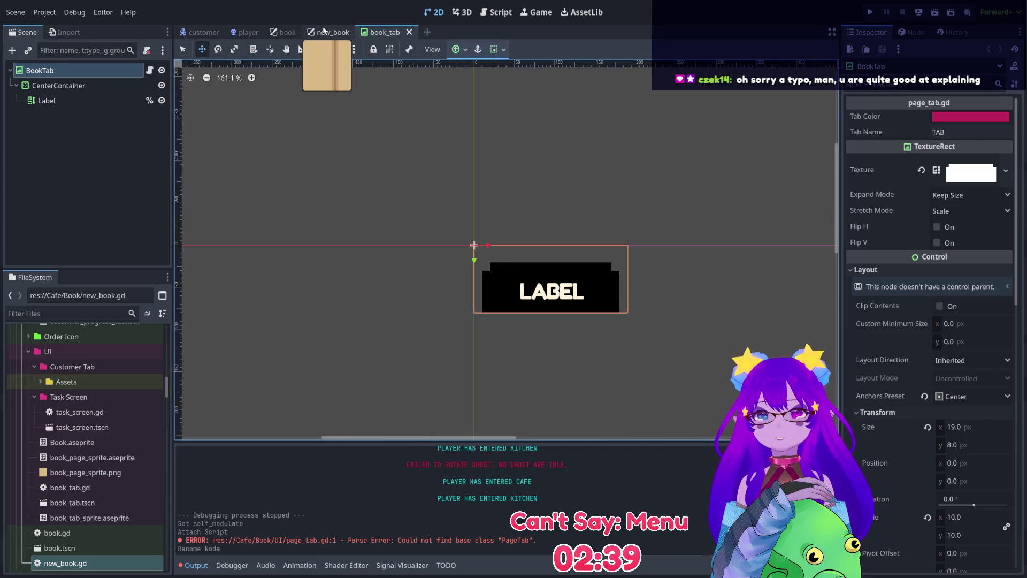
pyautogui.click(329, 32)
pyautogui.scroll(-1, 509, 272)
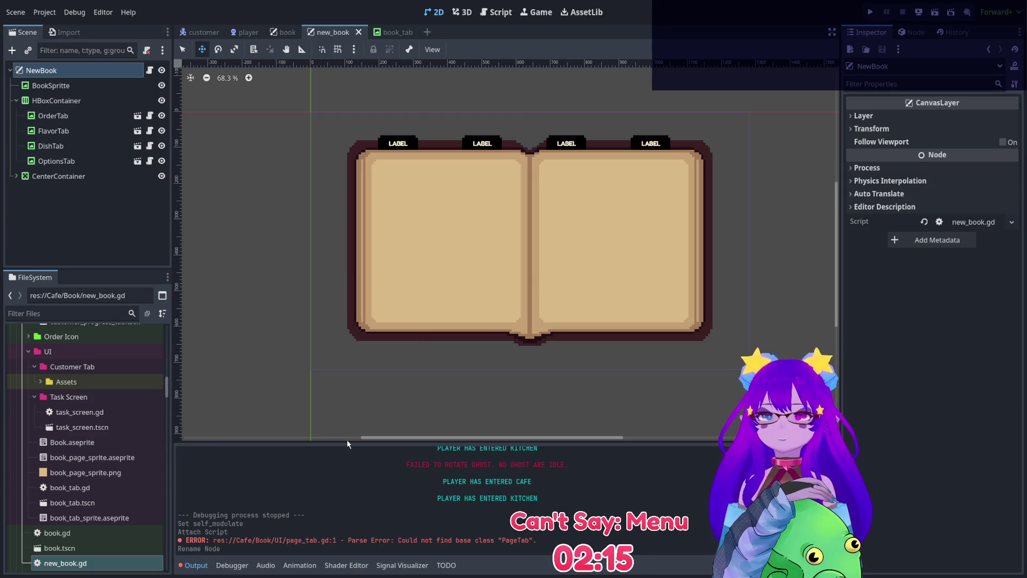
# Add a TabContainer over the left book page and open options_menu_screen.tscn for reference.
pyautogui.press('Return')
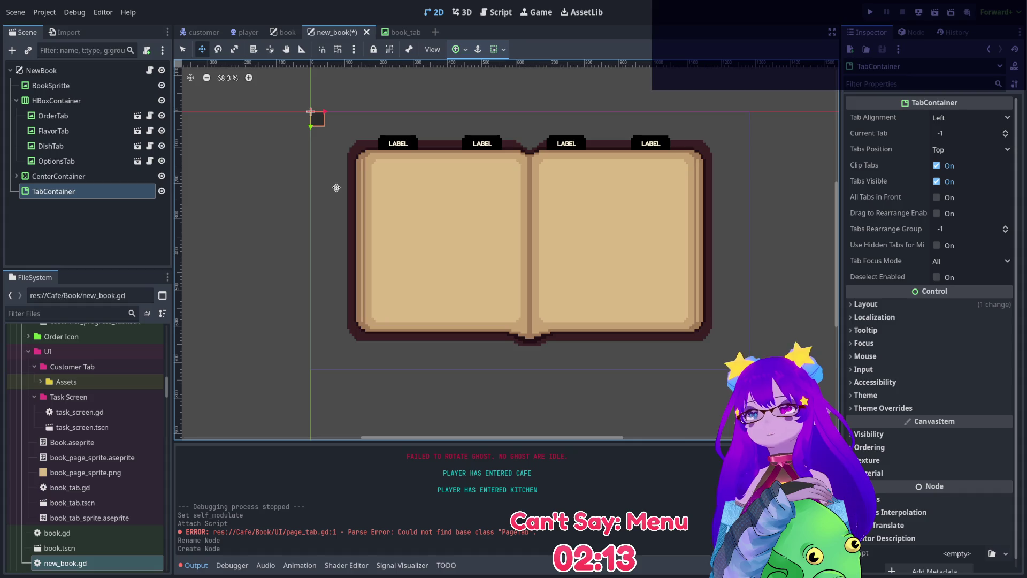
pyautogui.moveTo(321, 151); pyautogui.dragTo(451, 286)
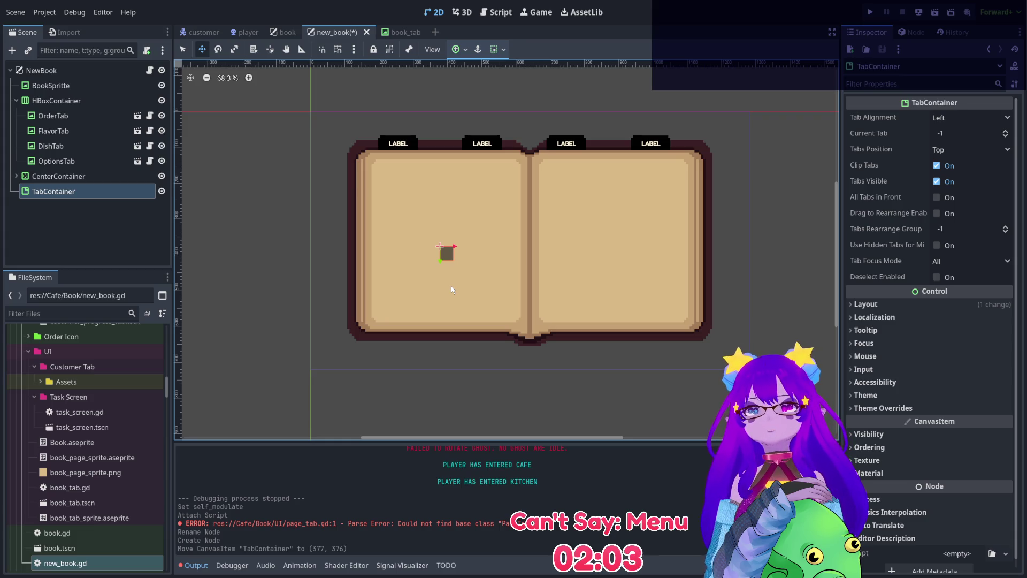
pyautogui.hotkey('ctrl', 'shift', 't')
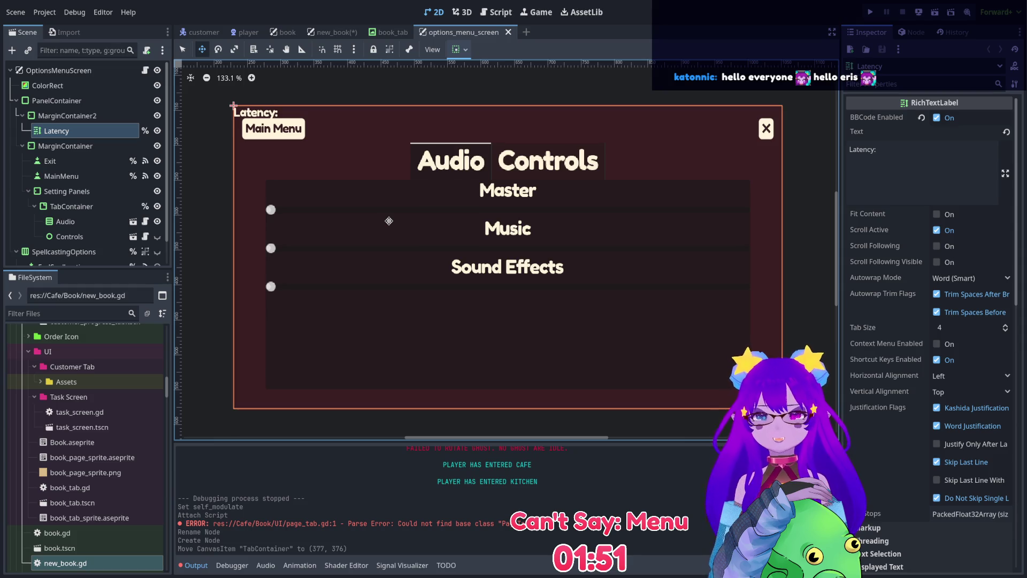
# Inspect the options menu's TabContainer settings and its Audio and Controls pages.
pyautogui.scroll(-1, 77, 140)
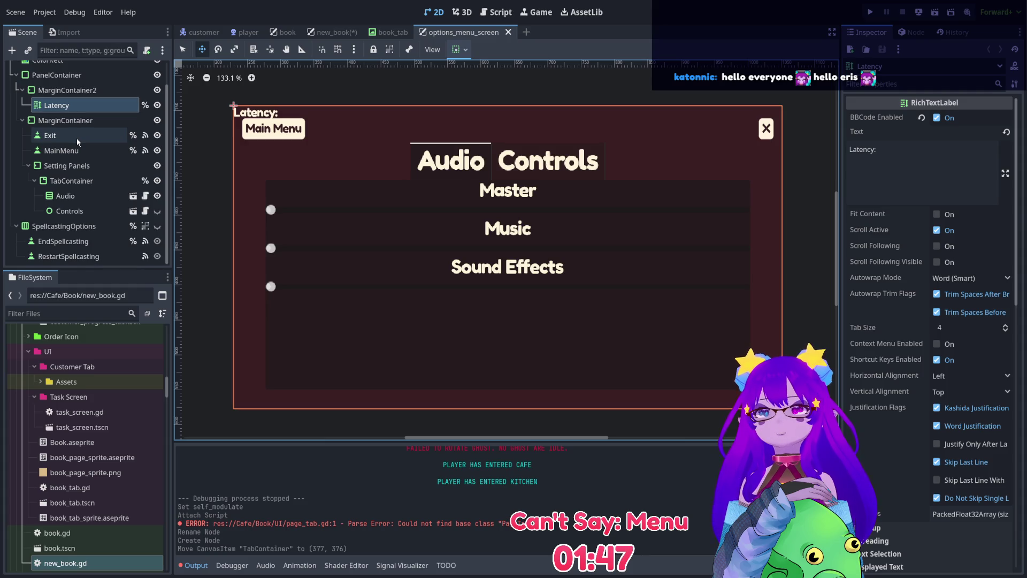
pyautogui.click(72, 181)
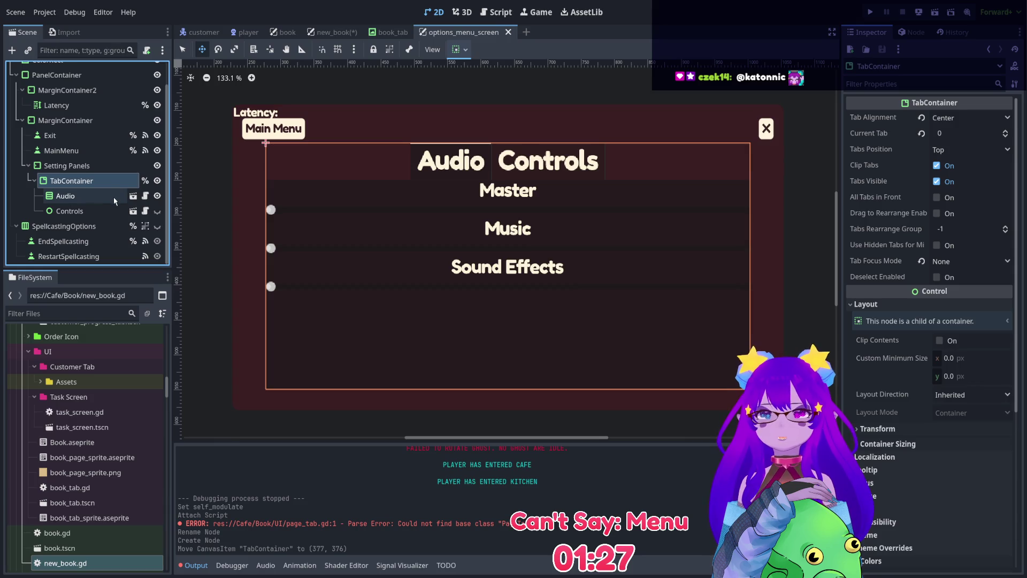
pyautogui.click(115, 201)
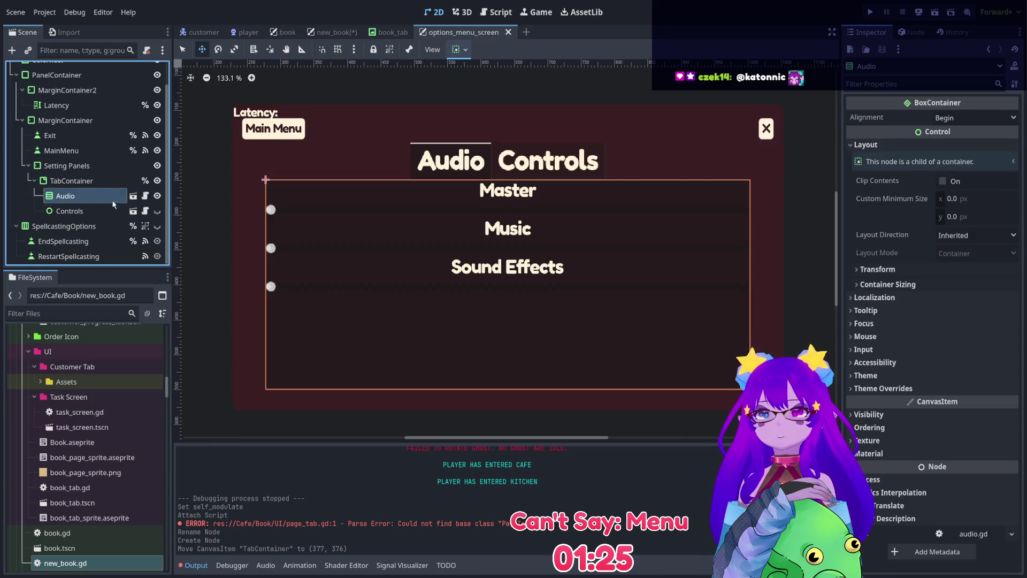
pyautogui.click(106, 210)
pyautogui.press('Up')
pyautogui.click(105, 210)
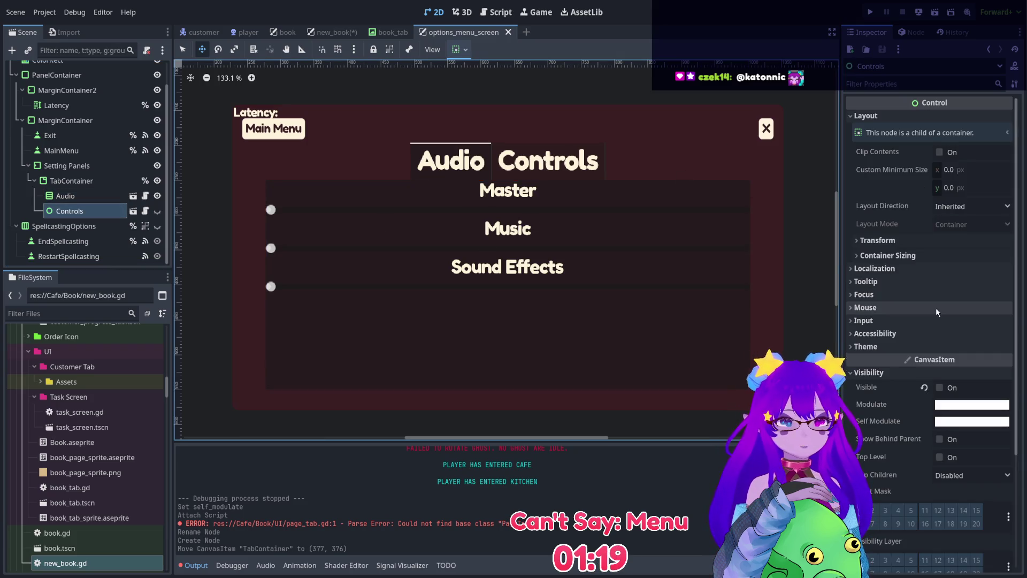
pyautogui.scroll(-5, 936, 307)
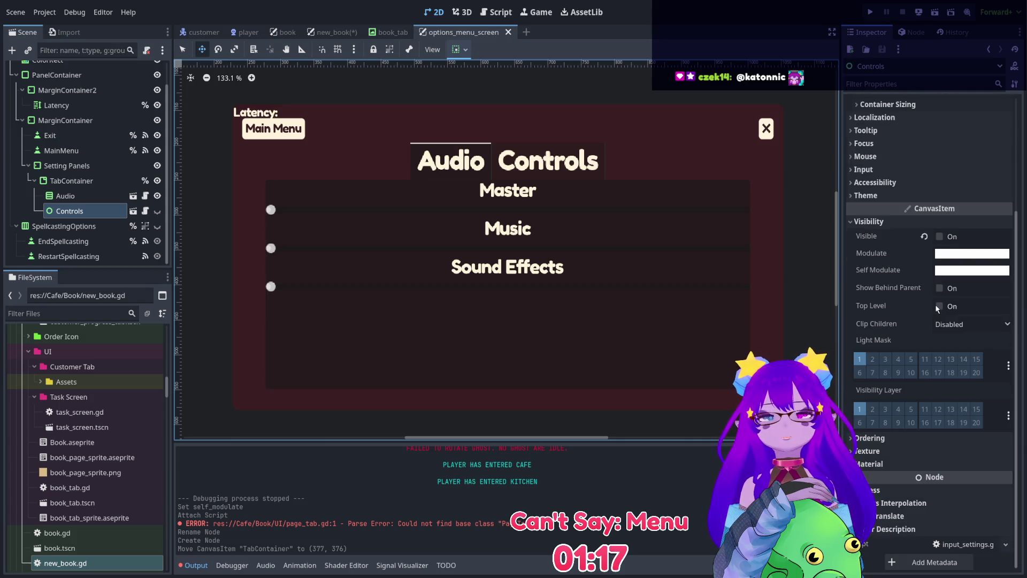
# Cycle through the Game and 2D views and return to the new_book scene.
pyautogui.click(496, 11)
pyautogui.click(536, 11)
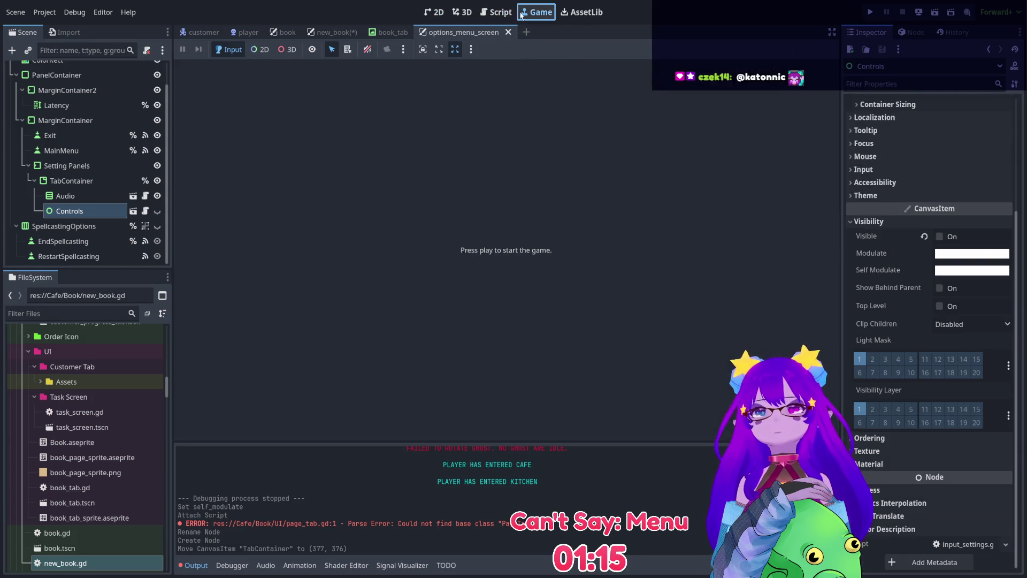
pyautogui.click(436, 11)
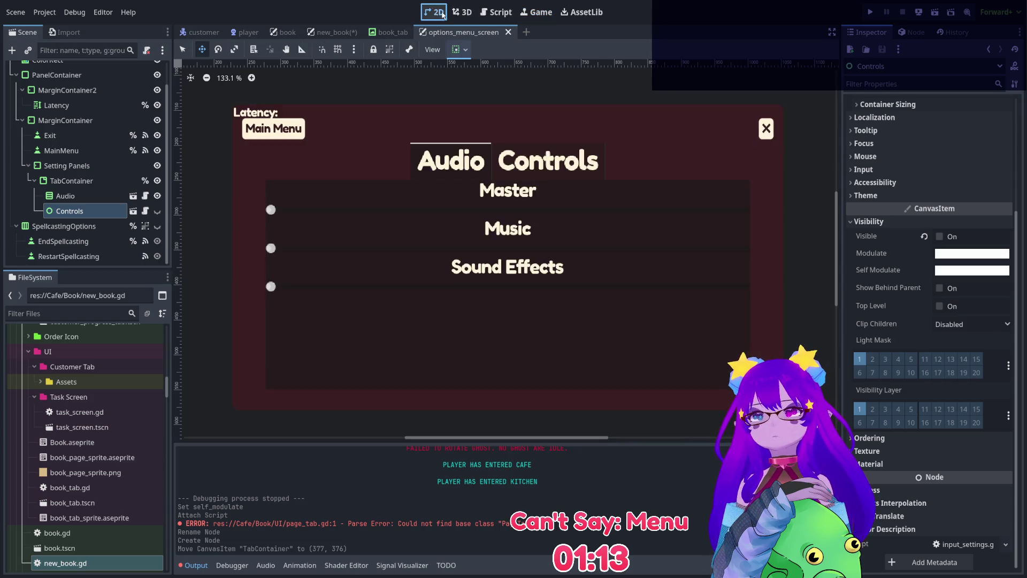
pyautogui.click(321, 32)
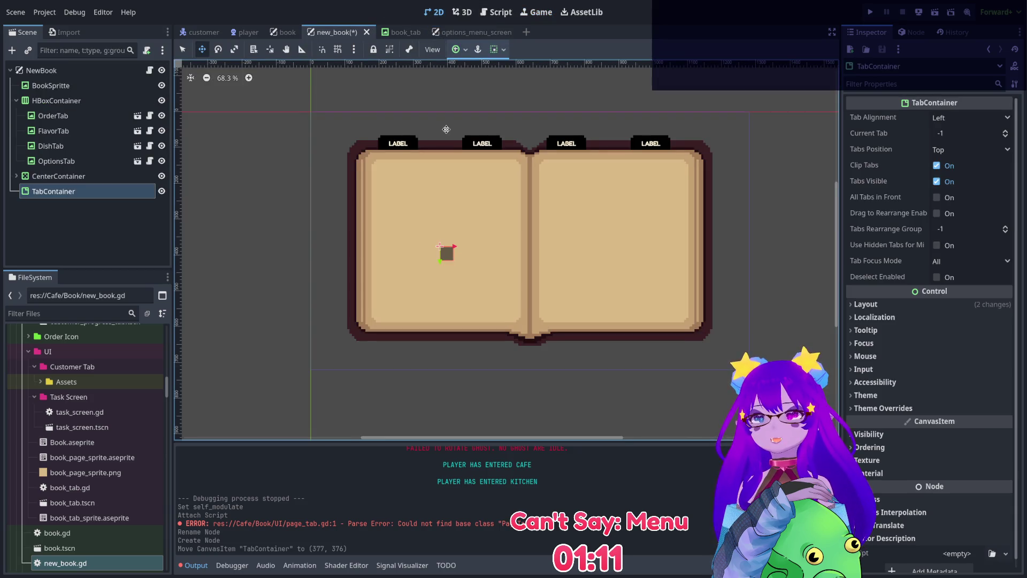
# Save new_book with Ctrl+S, the TabContainer in place on the left book page.
pyautogui.scroll(3, 447, 128)
pyautogui.scroll(-2, 423, 131)
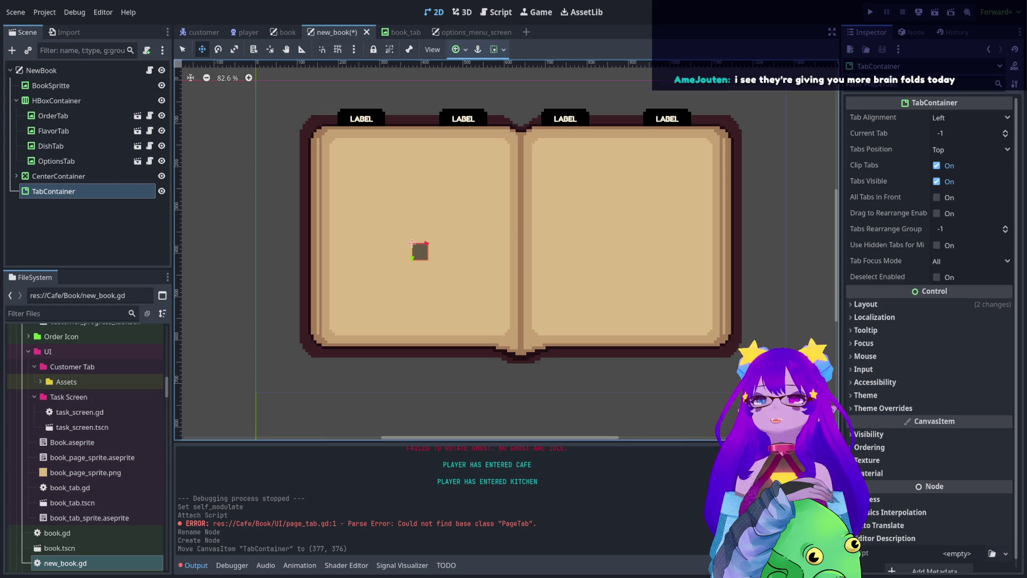
pyautogui.hotkey('ctrl', 's')
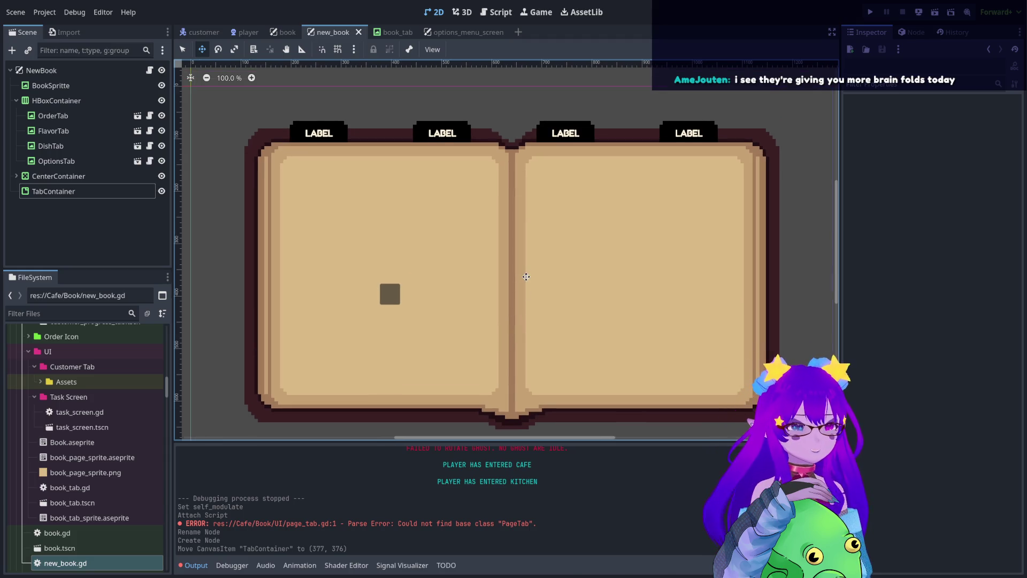
pyautogui.click(91, 192)
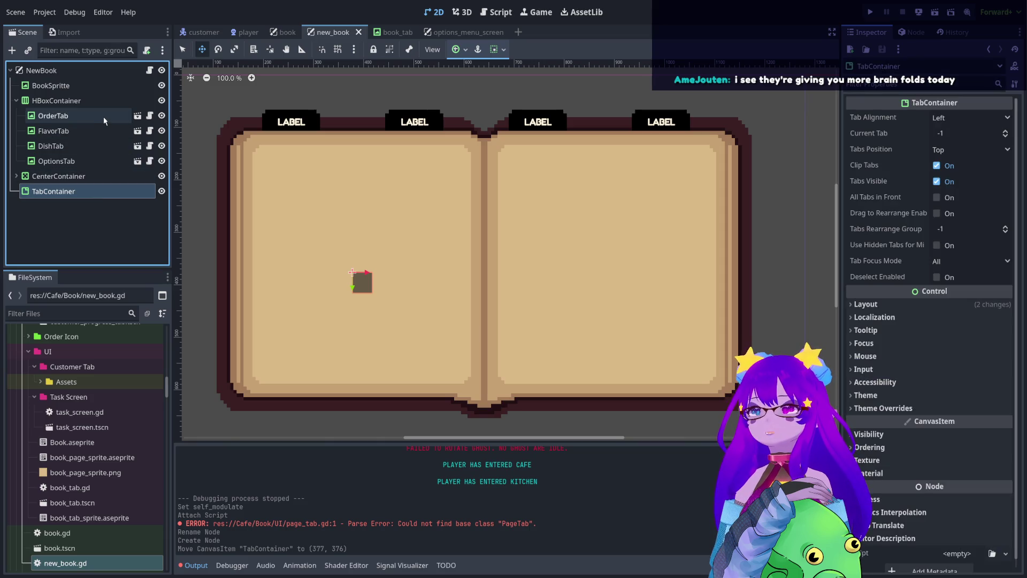
pyautogui.moveTo(92, 117); pyautogui.dragTo(103, 200)
pyautogui.scroll(20, 252, 96)
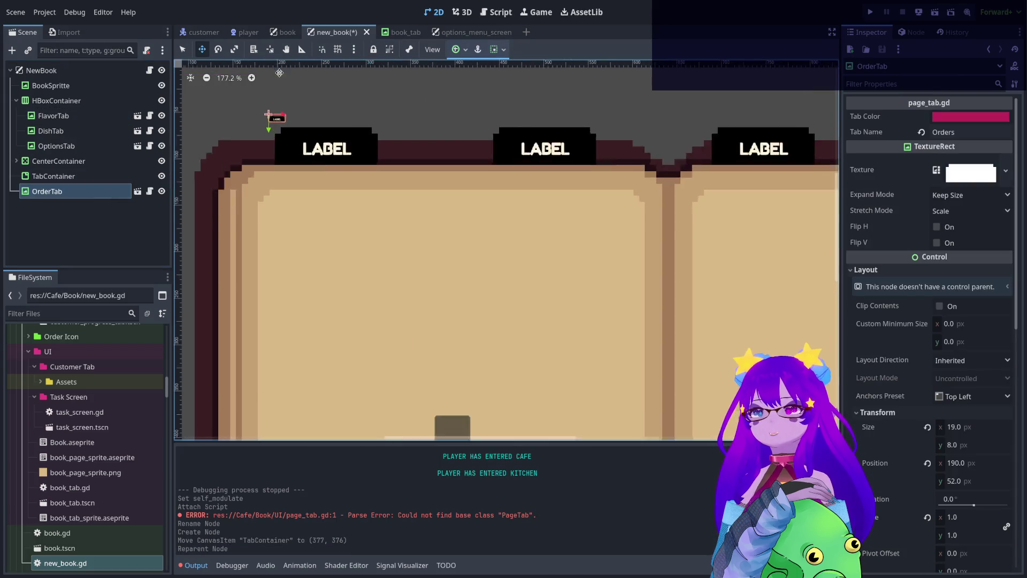
pyautogui.scroll(-10, 253, 143)
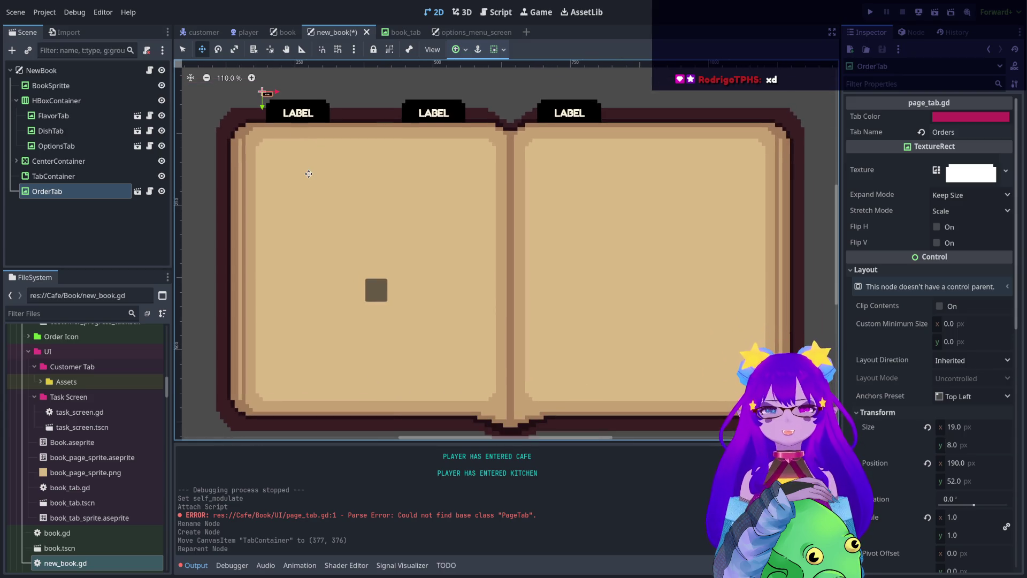
pyautogui.moveTo(33, 193); pyautogui.dragTo(40, 177)
pyautogui.scroll(8, 359, 297)
pyautogui.scroll(2, 407, 309)
pyautogui.scroll(-8, 406, 309)
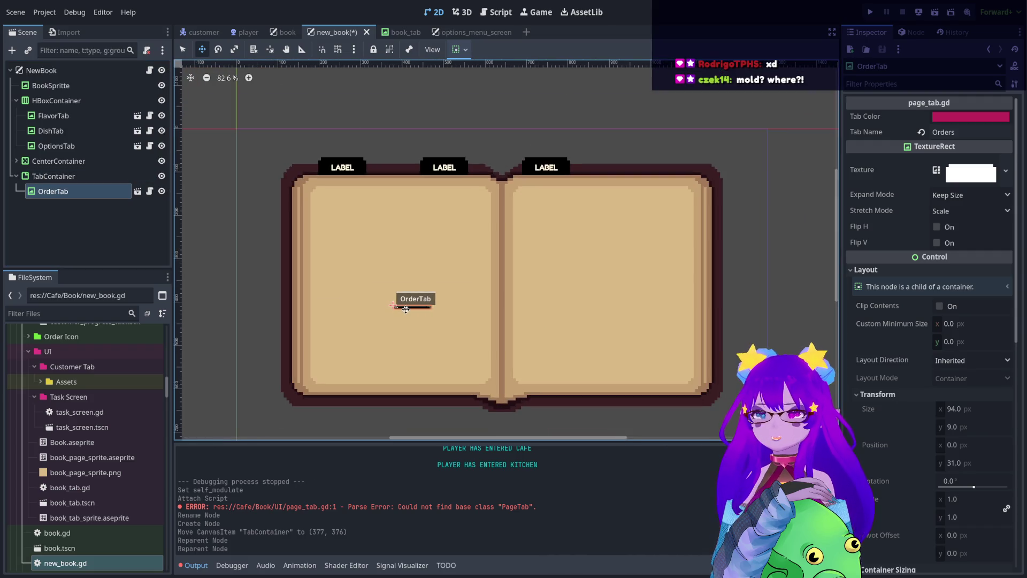
pyautogui.hotkey('ctrl', 'z')
pyautogui.hotkey('ctrl', 'z')
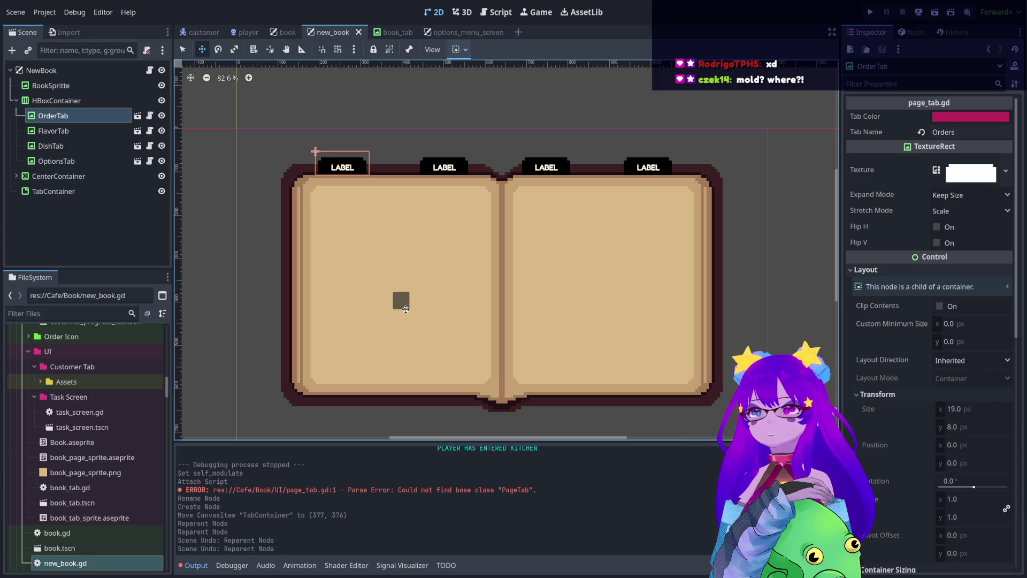
pyautogui.click(68, 131)
pyautogui.click(68, 146)
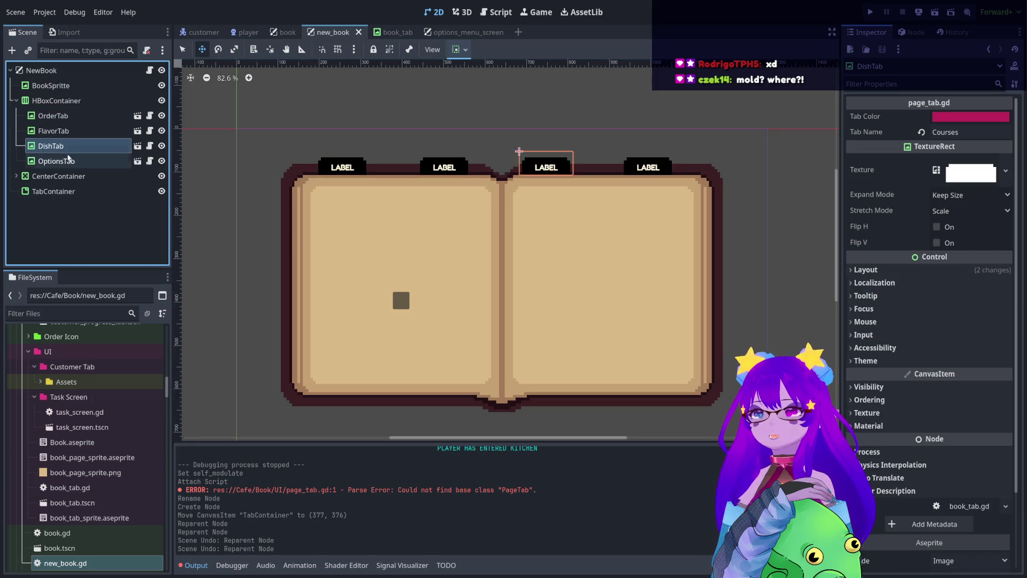
pyautogui.click(69, 162)
pyautogui.click(67, 191)
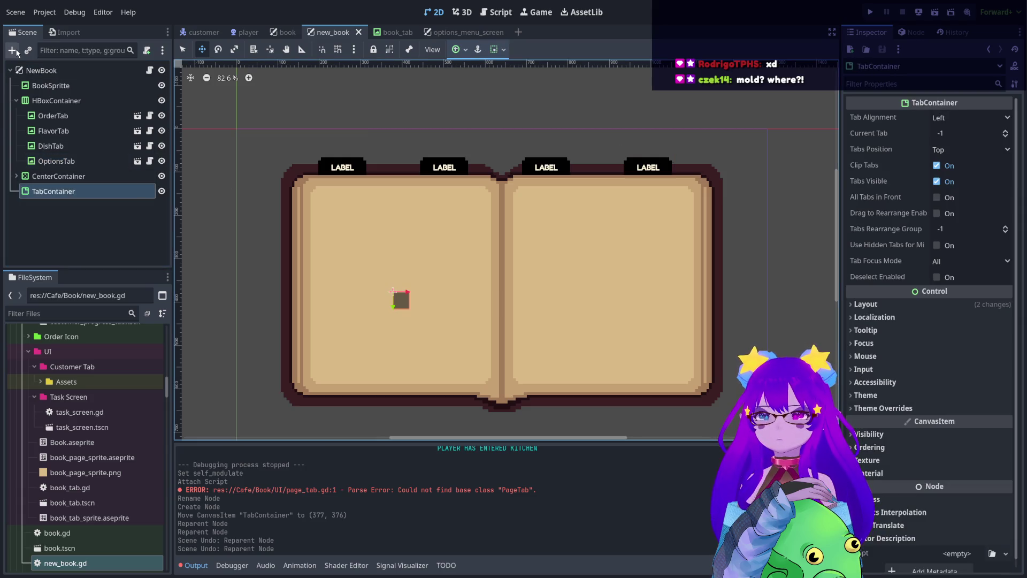
# Expand CenterContainer and compare the LeftPage, RightPage and TabContainer nodes' layout.
pyautogui.click(15, 177)
pyautogui.click(58, 206)
pyautogui.click(60, 222)
pyautogui.click(54, 236)
pyautogui.click(64, 223)
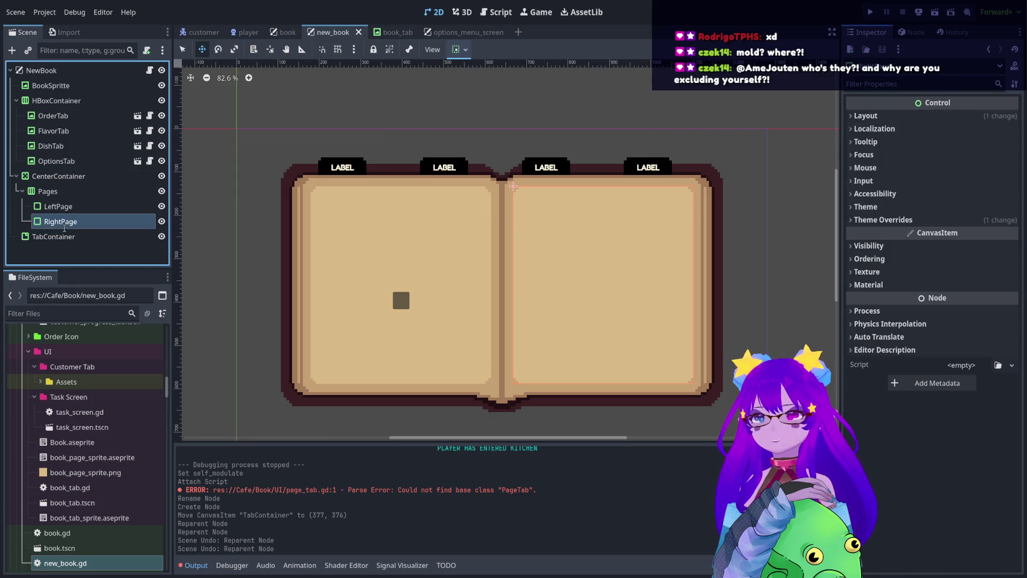
pyautogui.click(62, 210)
pyautogui.click(60, 222)
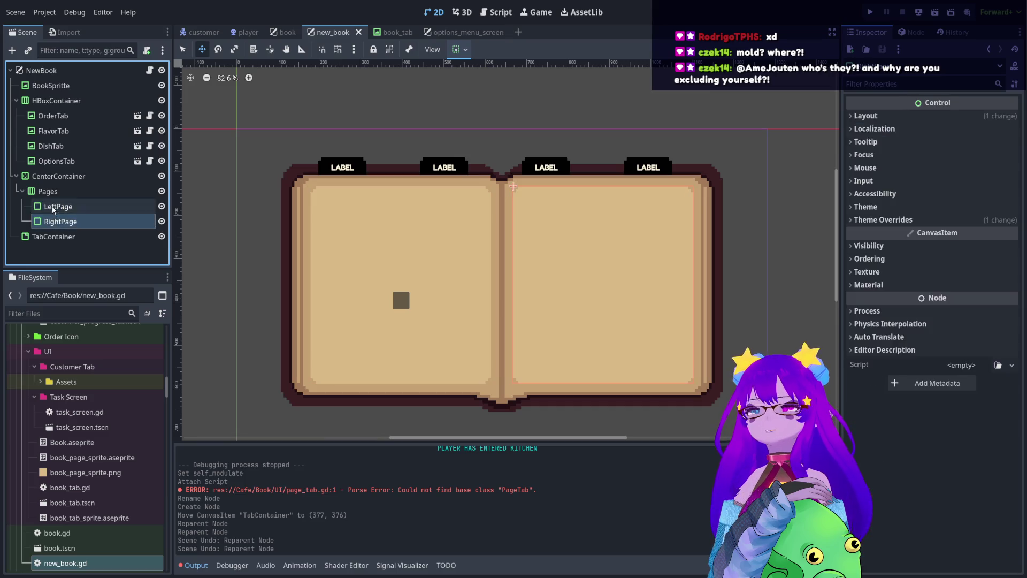
pyautogui.click(84, 206)
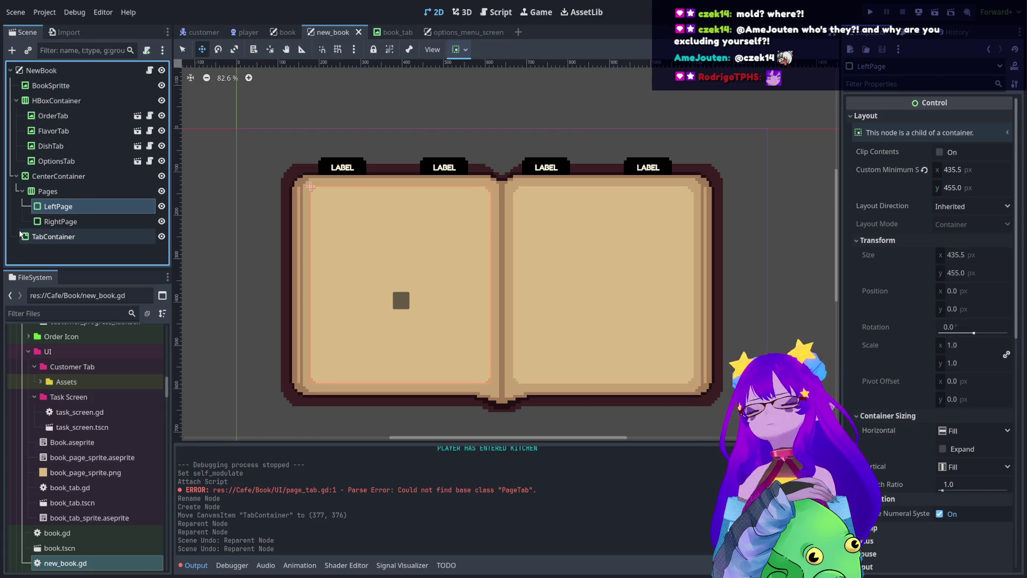
# Select the TabContainer node and open new_book.gd in the script editor.
pyautogui.click(20, 234)
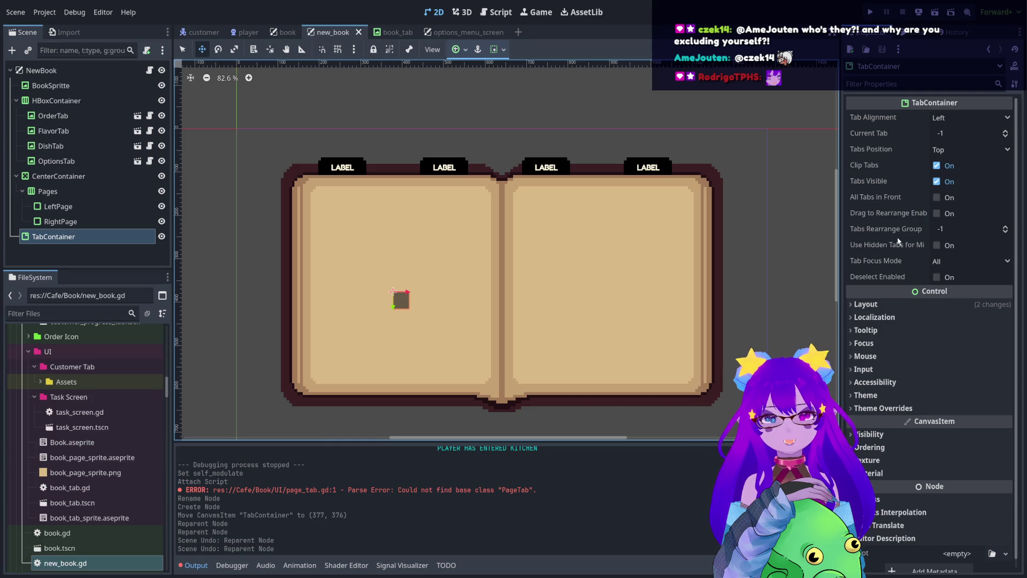
pyautogui.scroll(-1, 610, 171)
pyautogui.scroll(1, 609, 171)
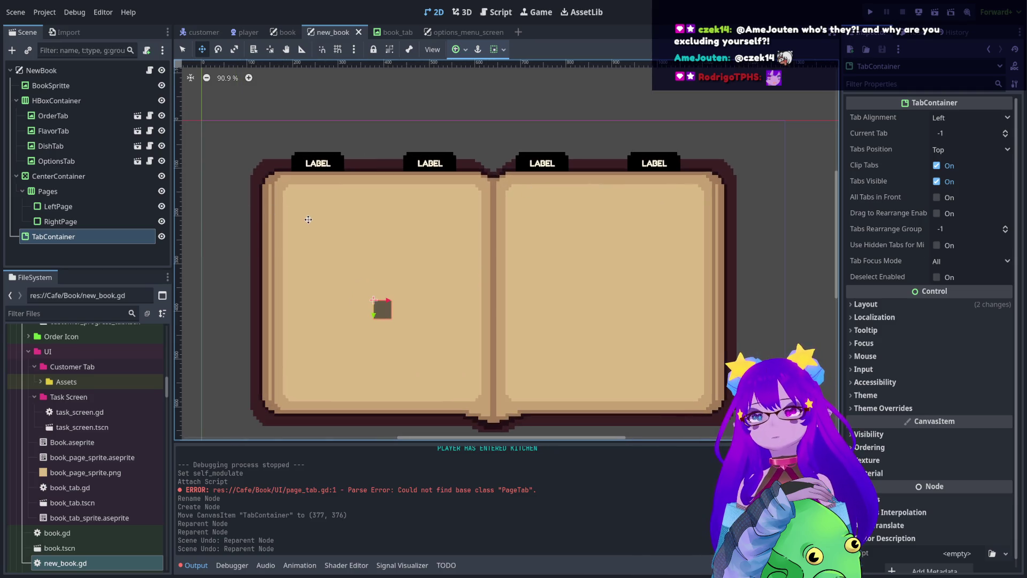
pyautogui.click(114, 209)
pyautogui.click(106, 234)
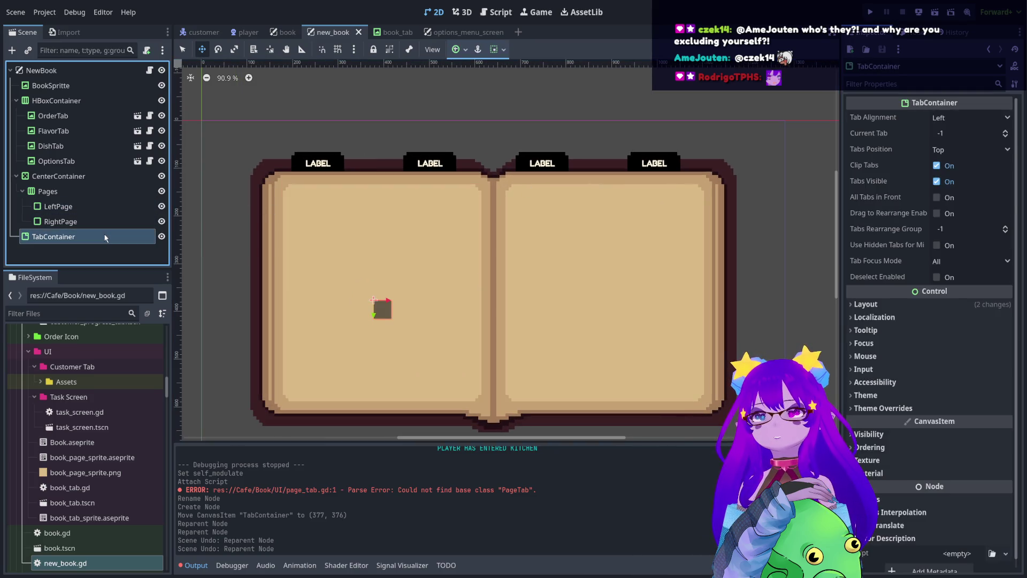
pyautogui.click(488, 11)
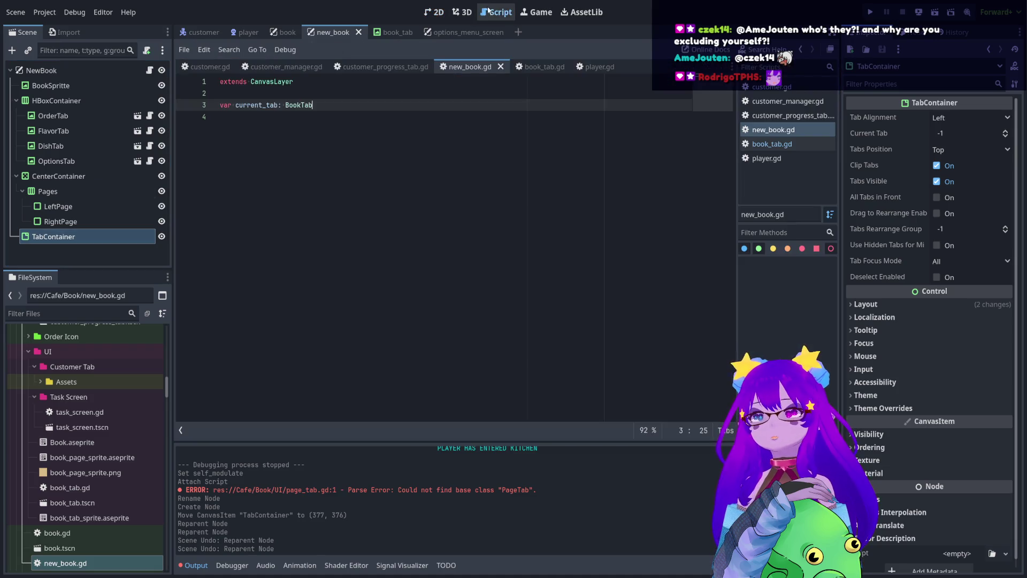
# Show options_menu_screen in the 2D view, zoomed into its Audio/Controls tab bar.
pyautogui.click(440, 33)
pyautogui.click(431, 16)
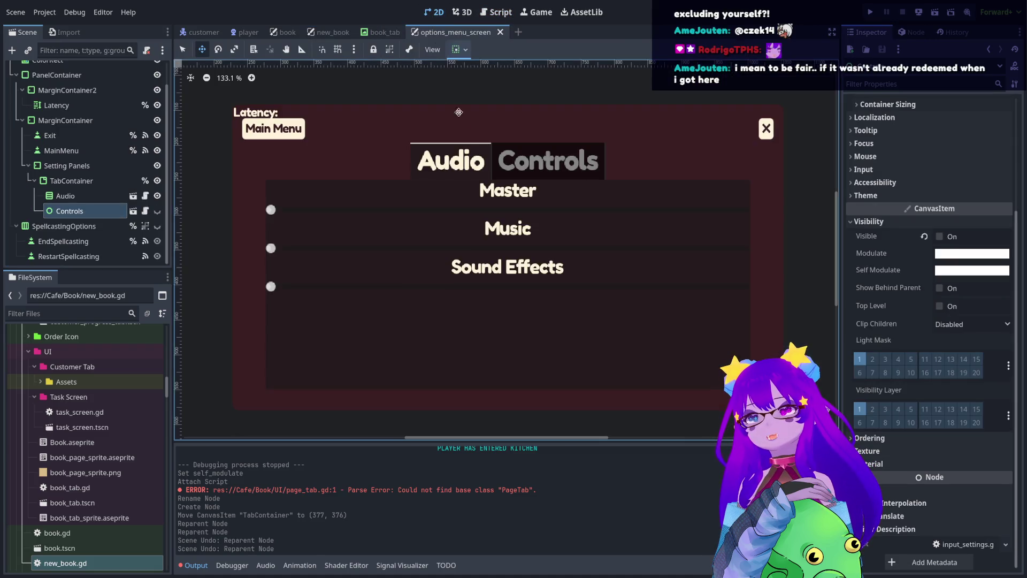
pyautogui.scroll(10, 601, 259)
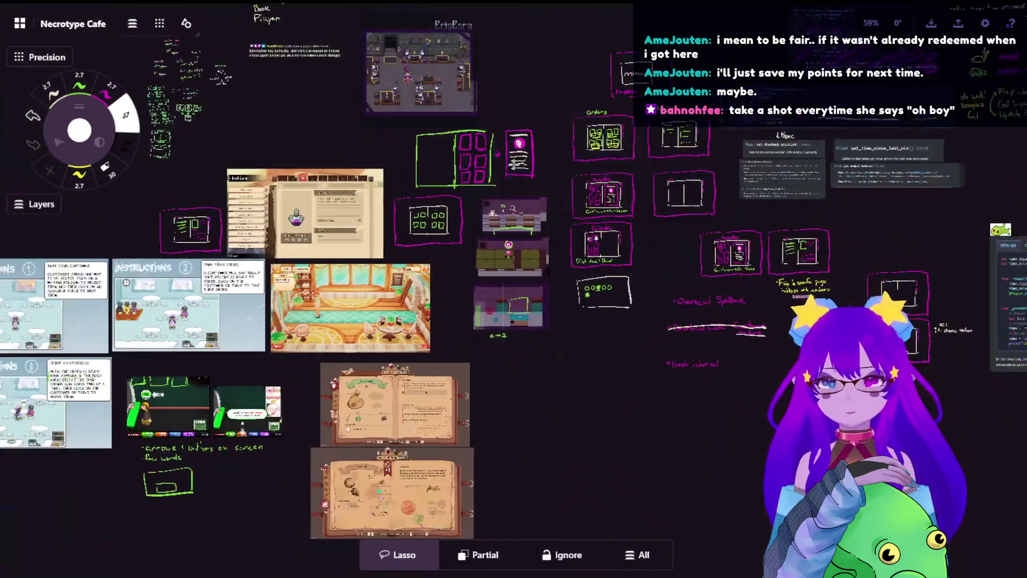
# Pan and zoom the Concepts board to the Squishychub journal page screenshot.
pyautogui.scroll(10, 353, 183)
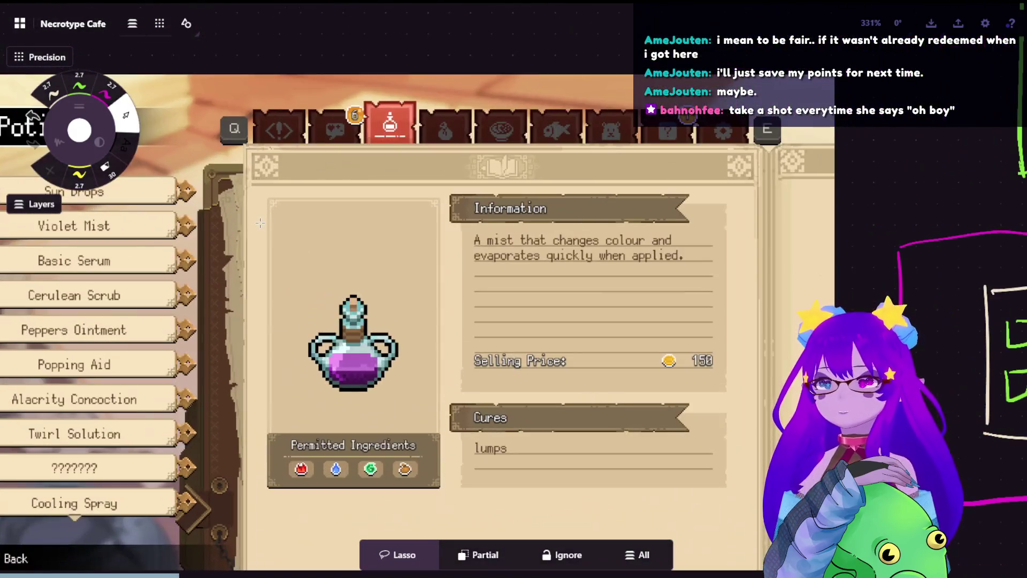
pyautogui.scroll(1, 343, 230)
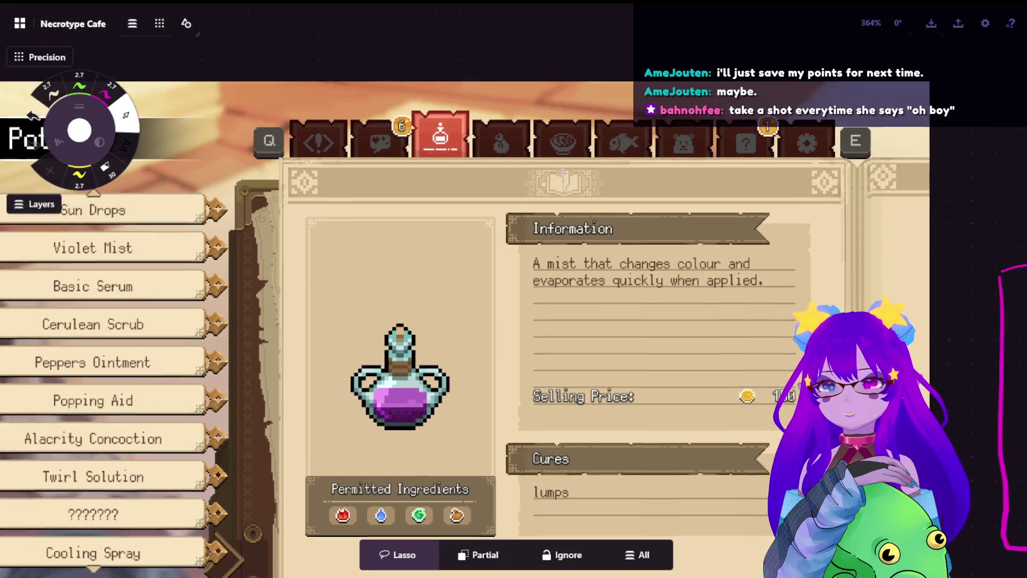
pyautogui.scroll(3, 475, 83)
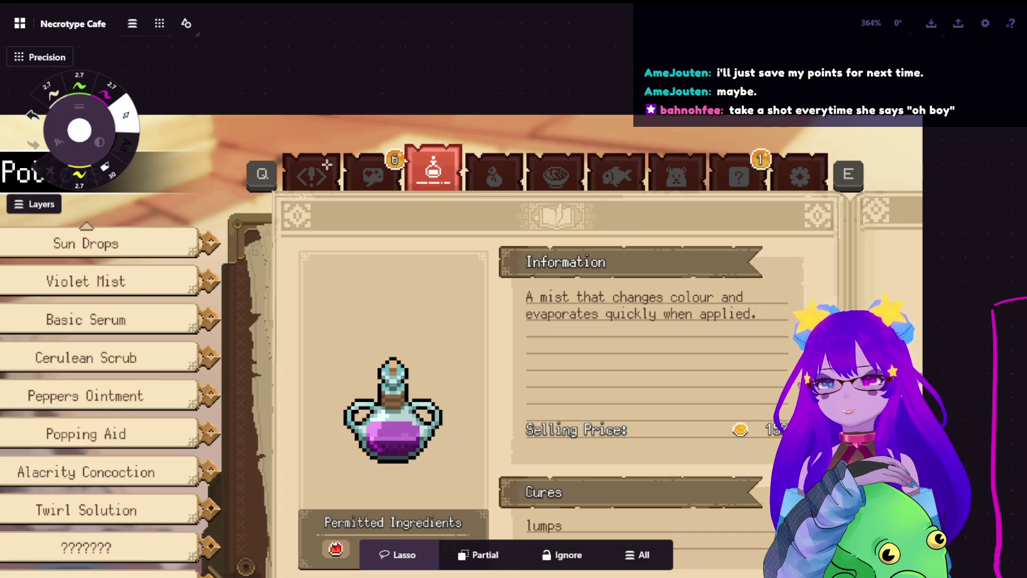
pyautogui.scroll(-5, 327, 165)
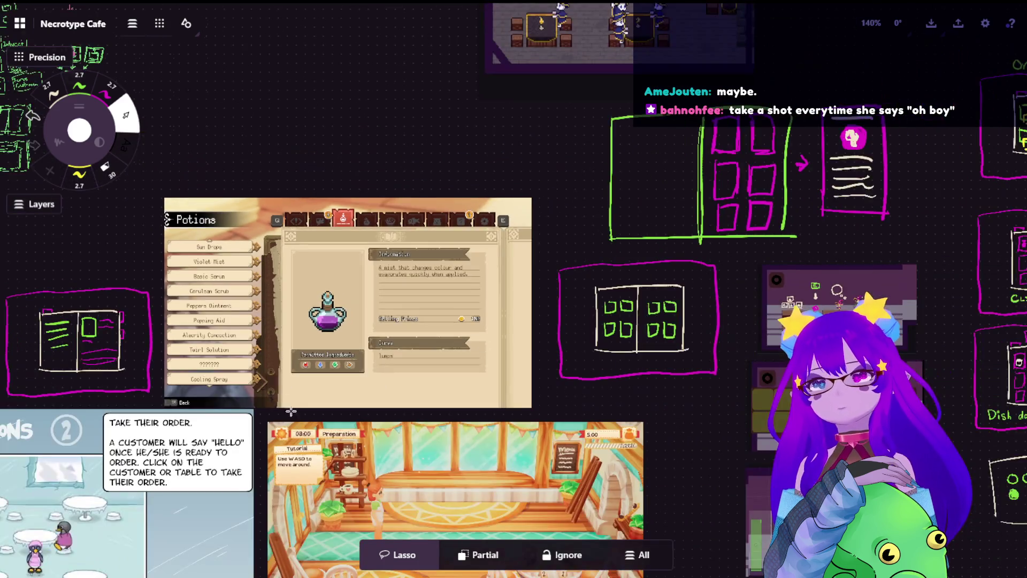
pyautogui.scroll(-10, 290, 407)
pyautogui.scroll(6, 447, 291)
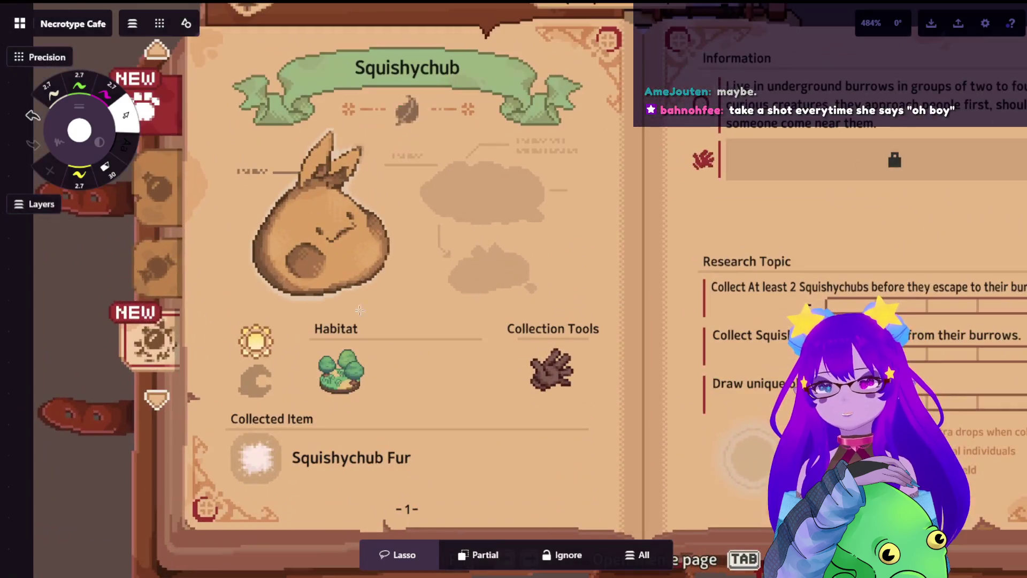
pyautogui.hscroll(-5, 446, 291)
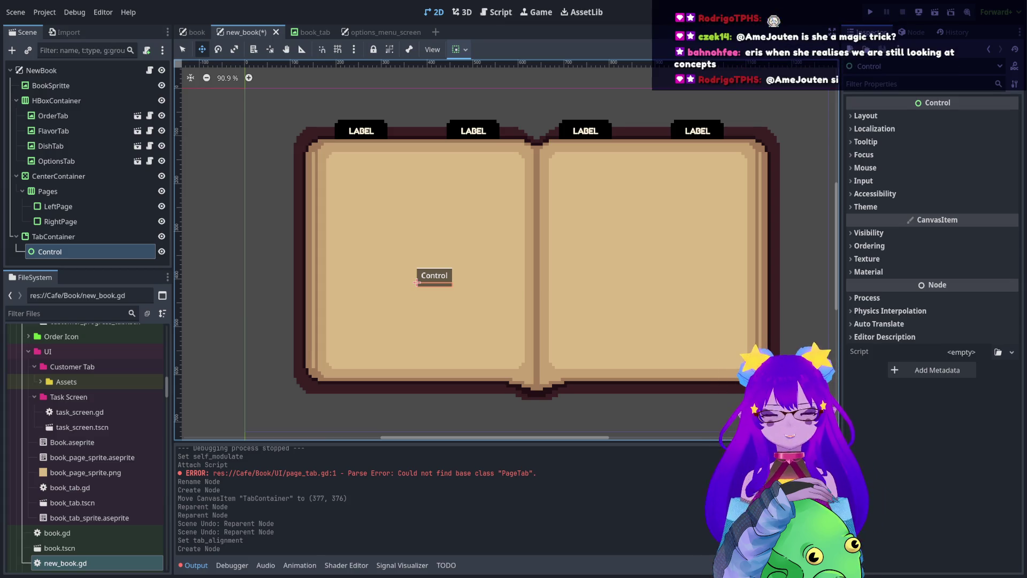
pyautogui.scroll(5, 417, 282)
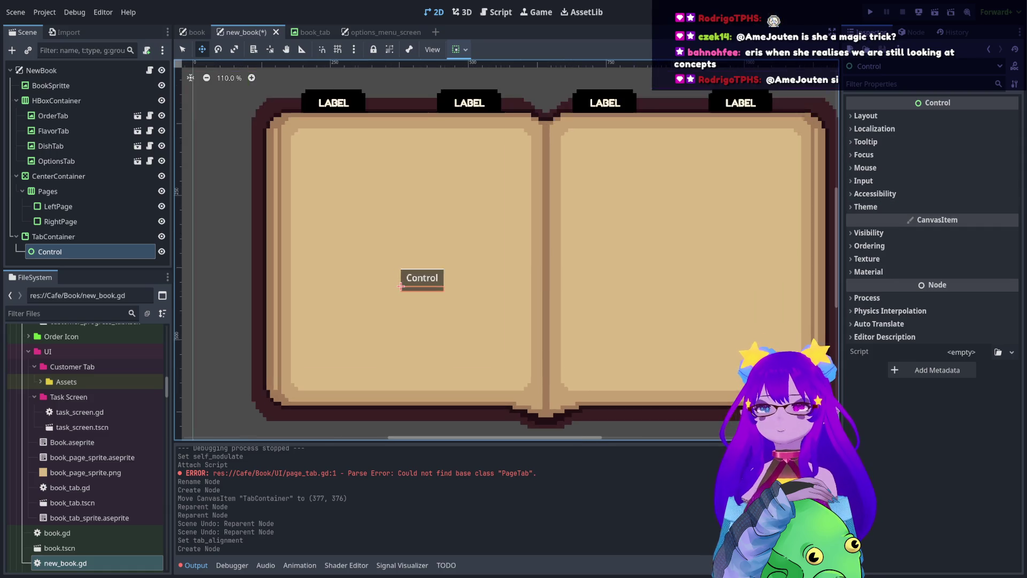
pyautogui.scroll(4, 406, 290)
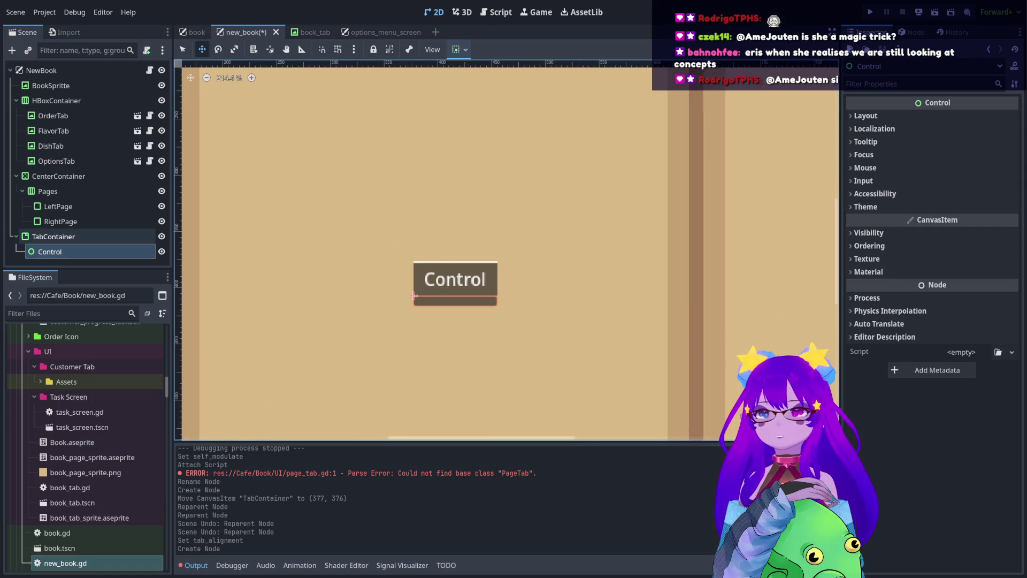
pyautogui.click(87, 240)
pyautogui.click(85, 251)
pyautogui.click(75, 208)
pyautogui.click(75, 221)
pyautogui.click(69, 194)
pyautogui.moveTo(69, 198); pyautogui.dragTo(81, 250)
# Hide and re-show RightPage to check LeftPage's placement under the TabContainer's Control.
pyautogui.scroll(-5, 219, 226)
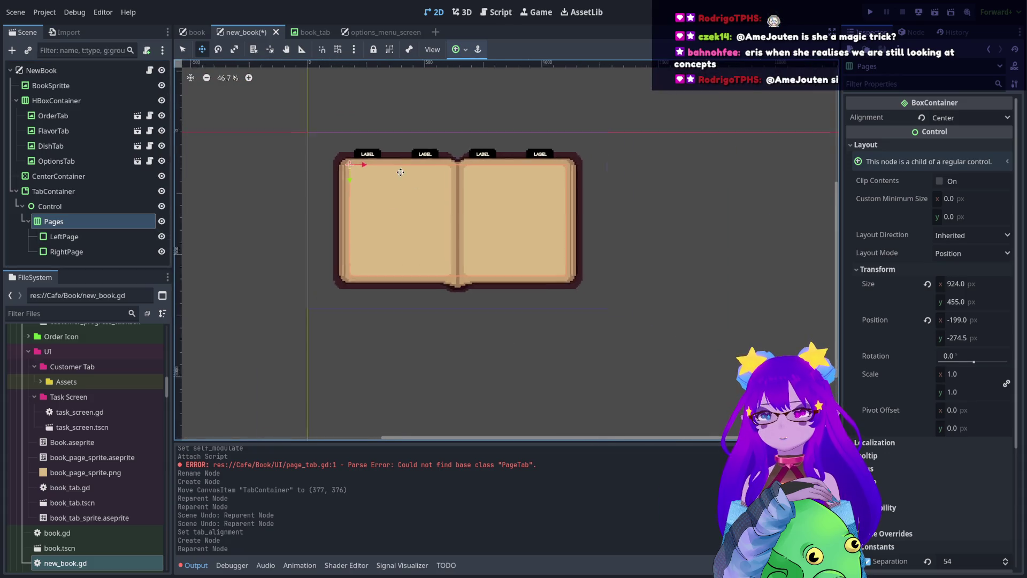
pyautogui.scroll(2, 219, 226)
pyautogui.click(162, 251)
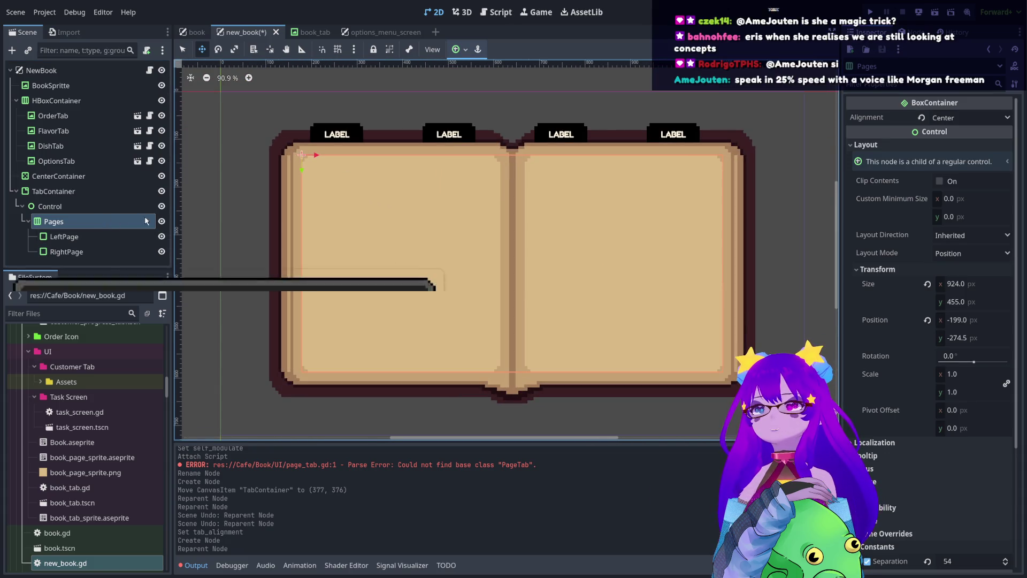
pyautogui.click(162, 251)
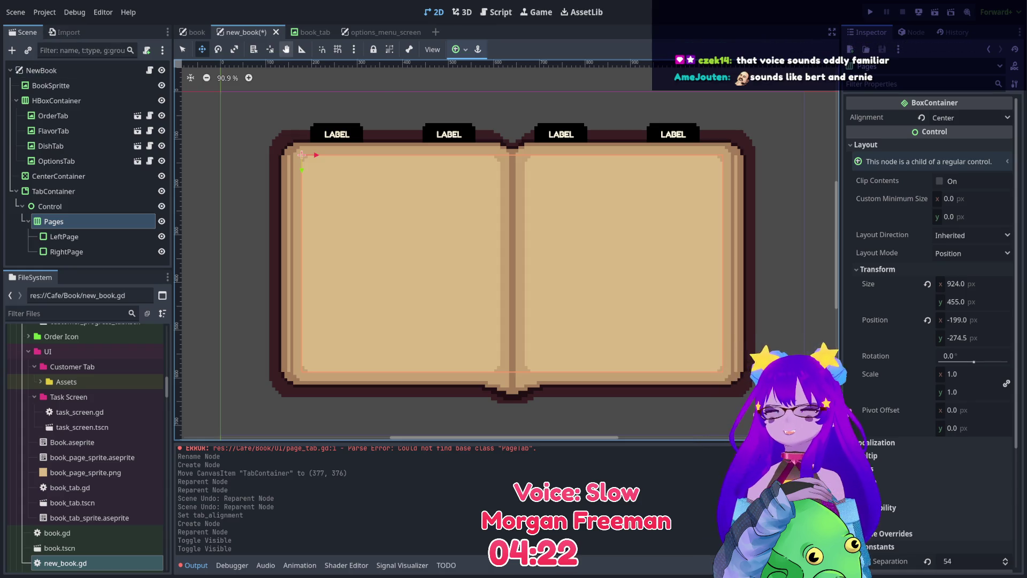
pyautogui.click(308, 32)
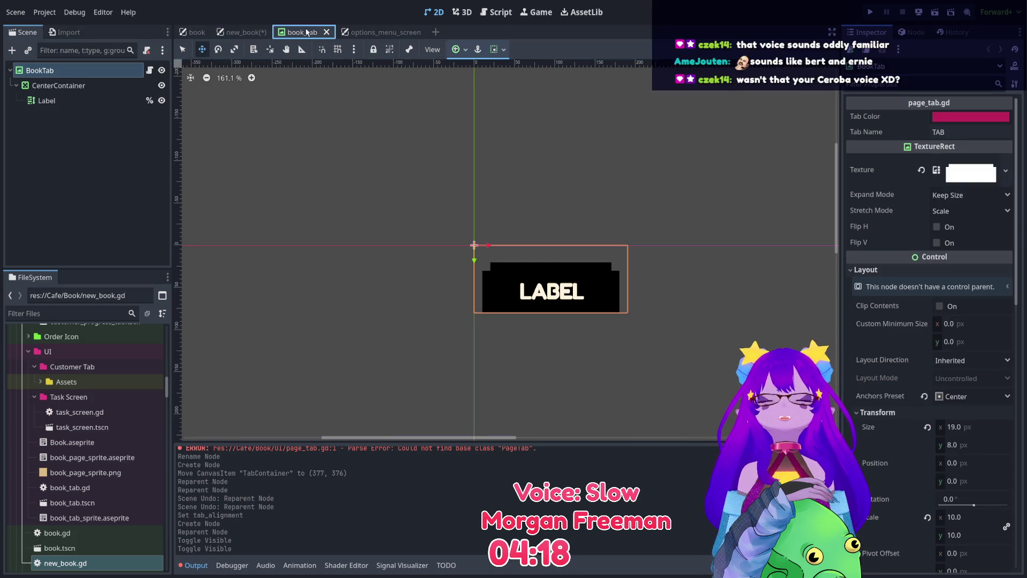
pyautogui.click(249, 34)
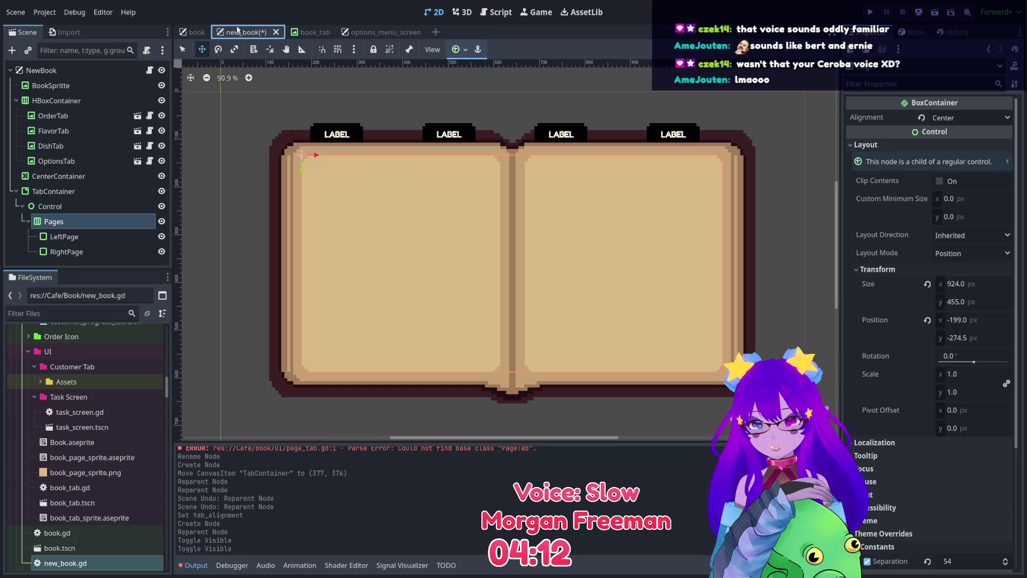
pyautogui.click(61, 229)
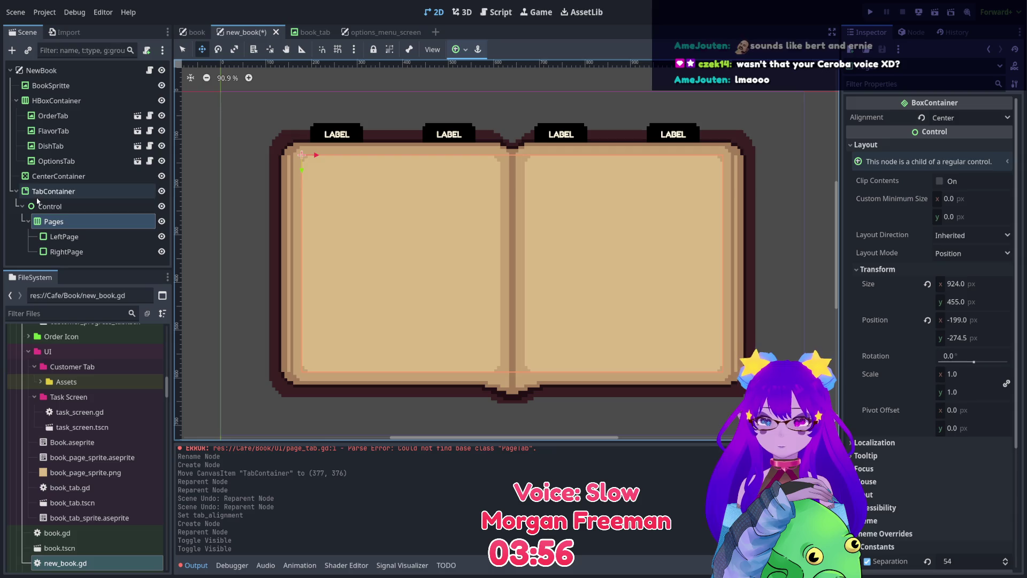
# Check the Control and Pages properties, then delete the empty CenterContainer node.
pyautogui.click(66, 207)
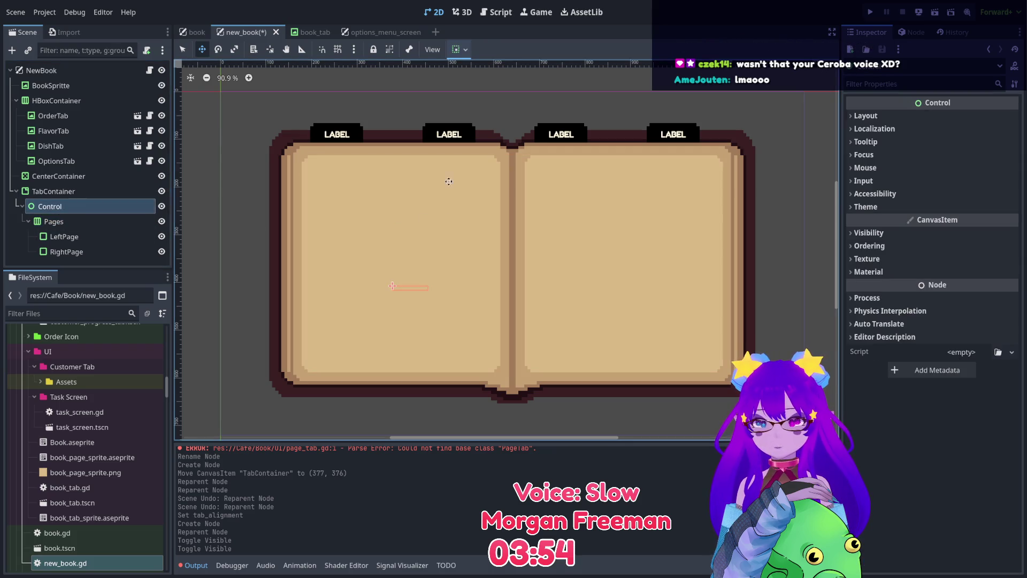
pyautogui.scroll(-3, 594, 208)
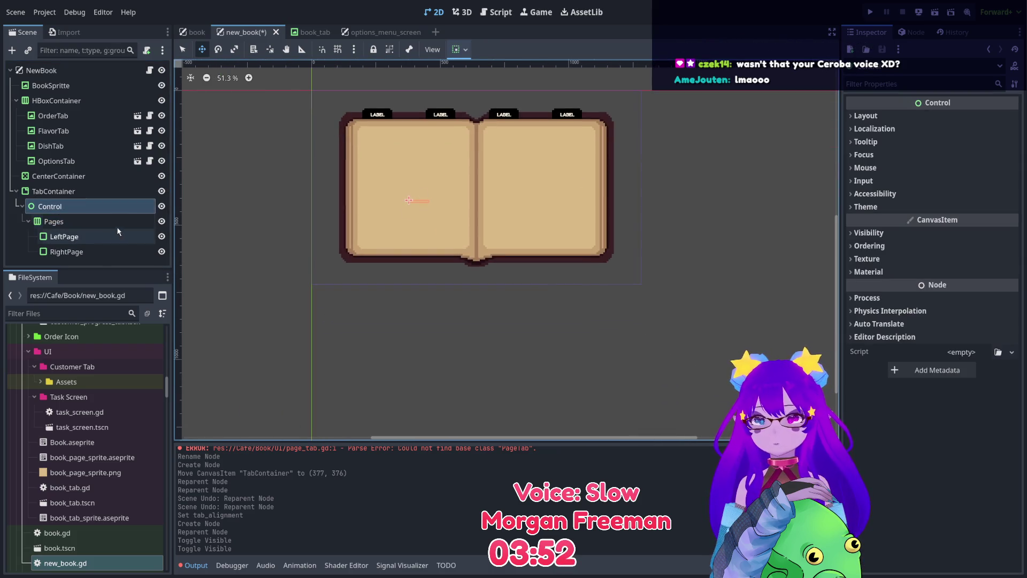
pyautogui.click(117, 222)
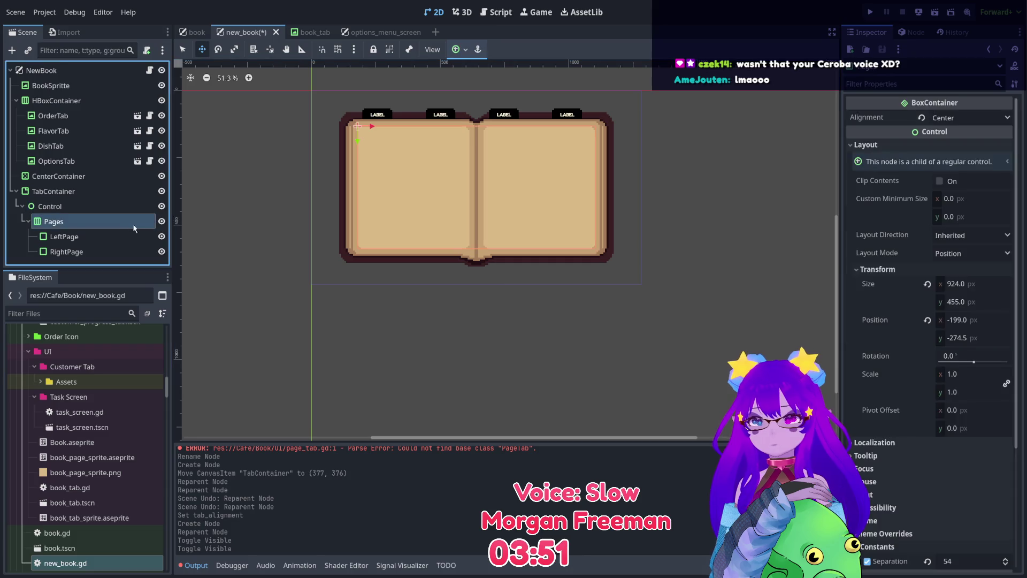
pyautogui.click(136, 181)
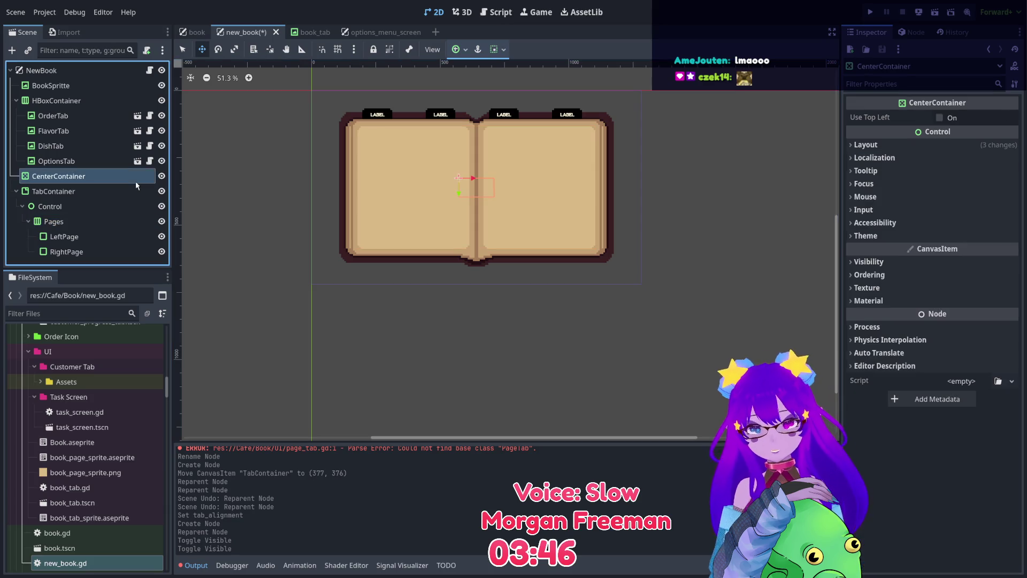
pyautogui.press('Delete')
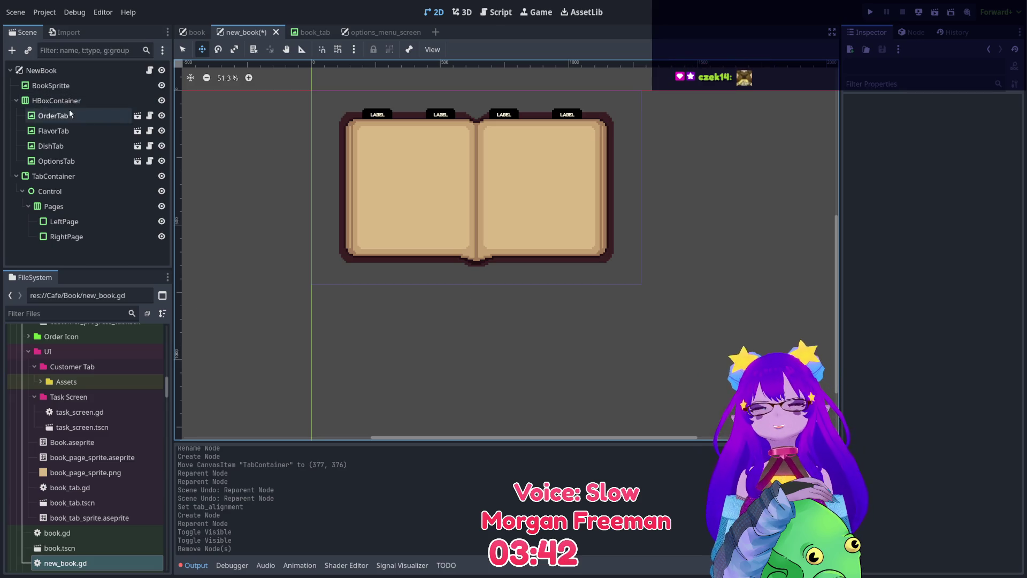
pyautogui.click(89, 191)
pyautogui.click(92, 178)
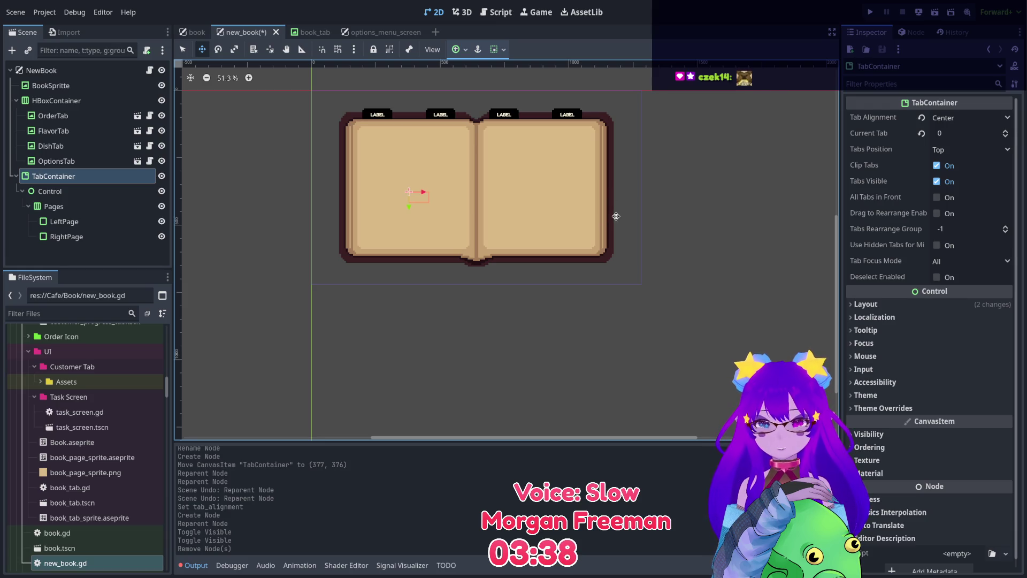
pyautogui.scroll(4, 442, 187)
pyautogui.moveTo(449, 192)
pyautogui.mouseDown()
pyautogui.moveTo(490, 214)
pyautogui.moveTo(520, 214)
pyautogui.mouseUp()
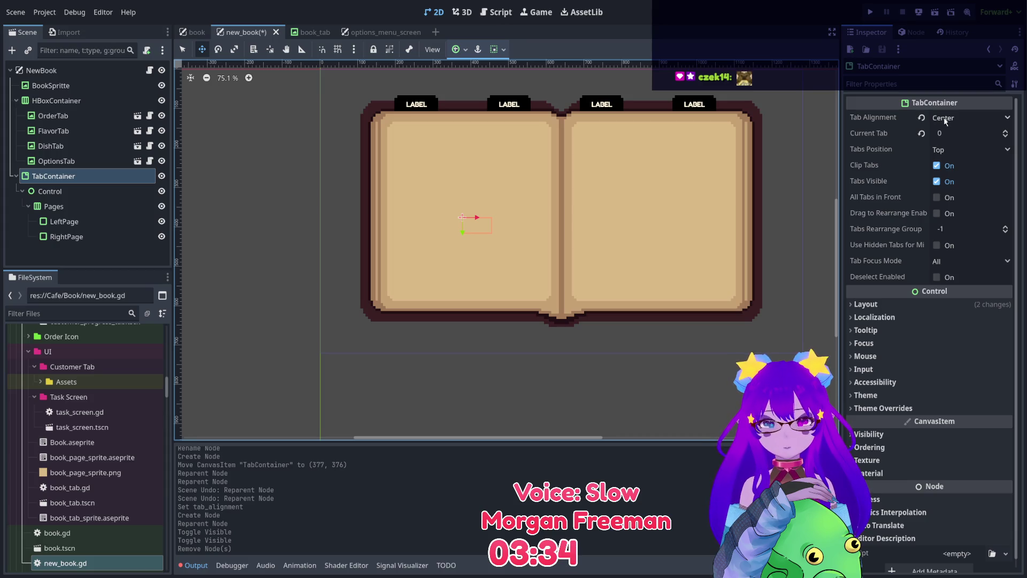
pyautogui.click(936, 152)
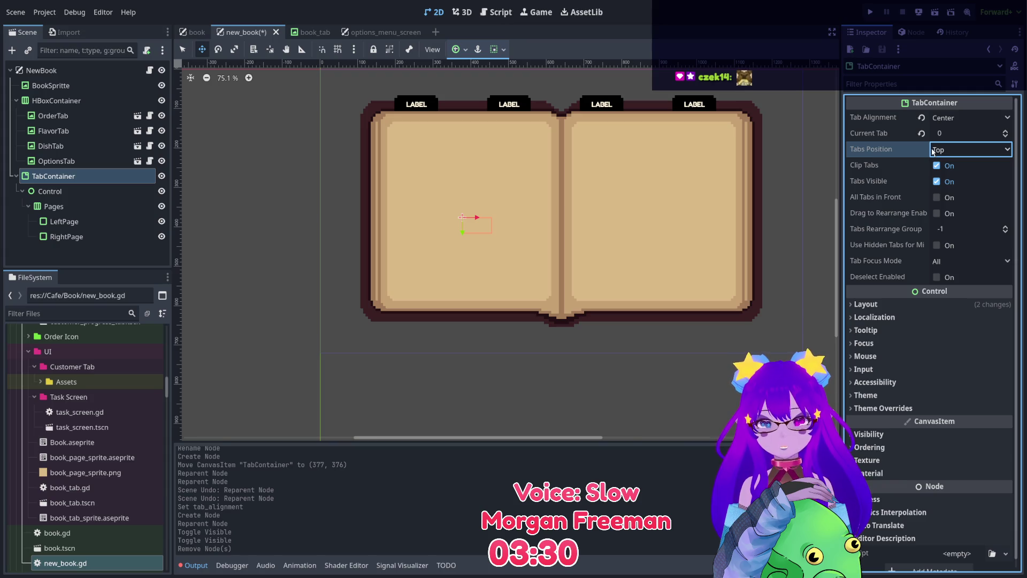
pyautogui.scroll(3, 484, 235)
pyautogui.moveTo(477, 359); pyautogui.dragTo(473, 508)
pyautogui.hotkey('ctrl', 'z')
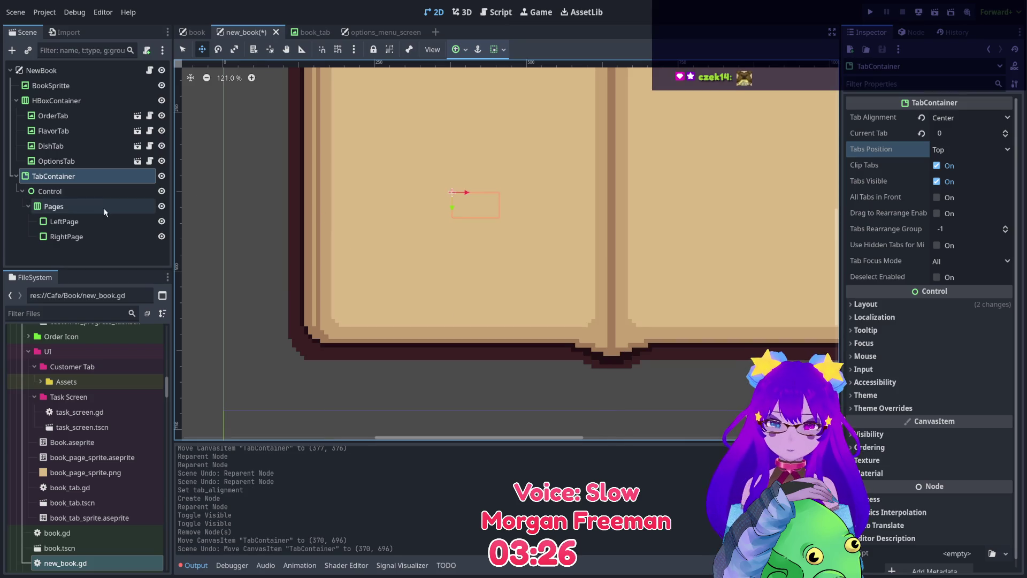
pyautogui.click(92, 192)
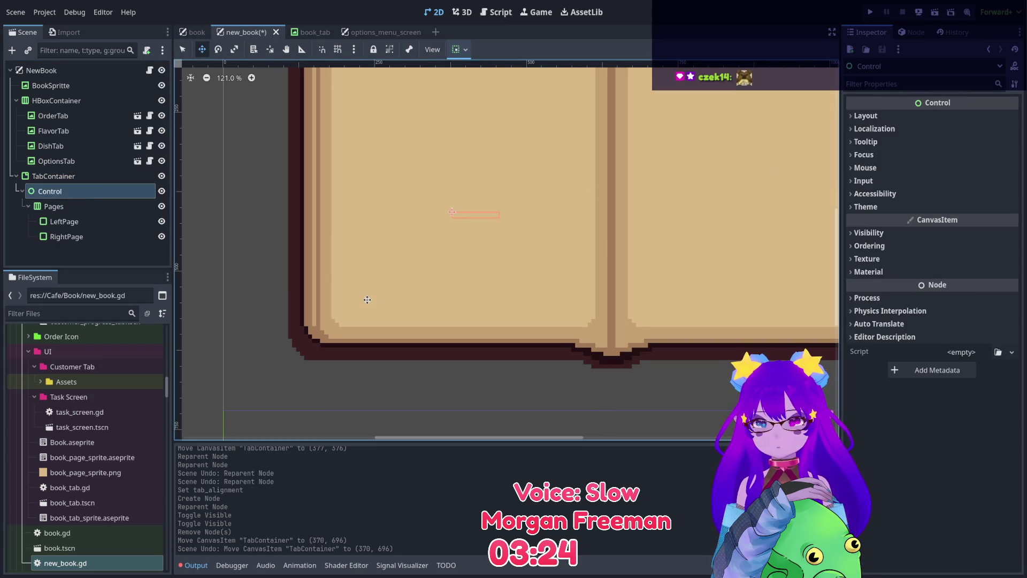
pyautogui.click(957, 116)
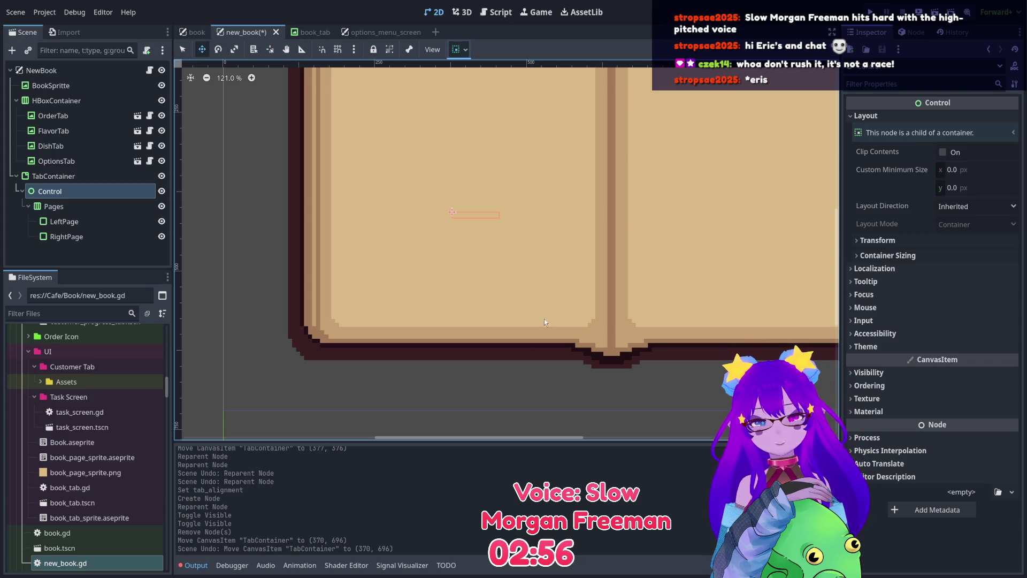
pyautogui.click(914, 255)
pyautogui.click(914, 255)
pyautogui.click(909, 239)
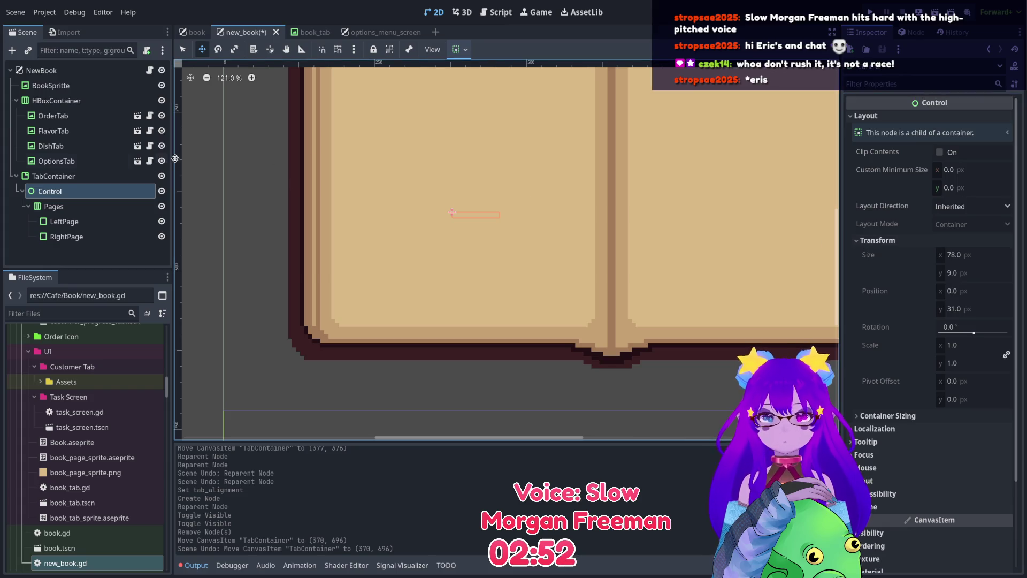
pyautogui.click(68, 205)
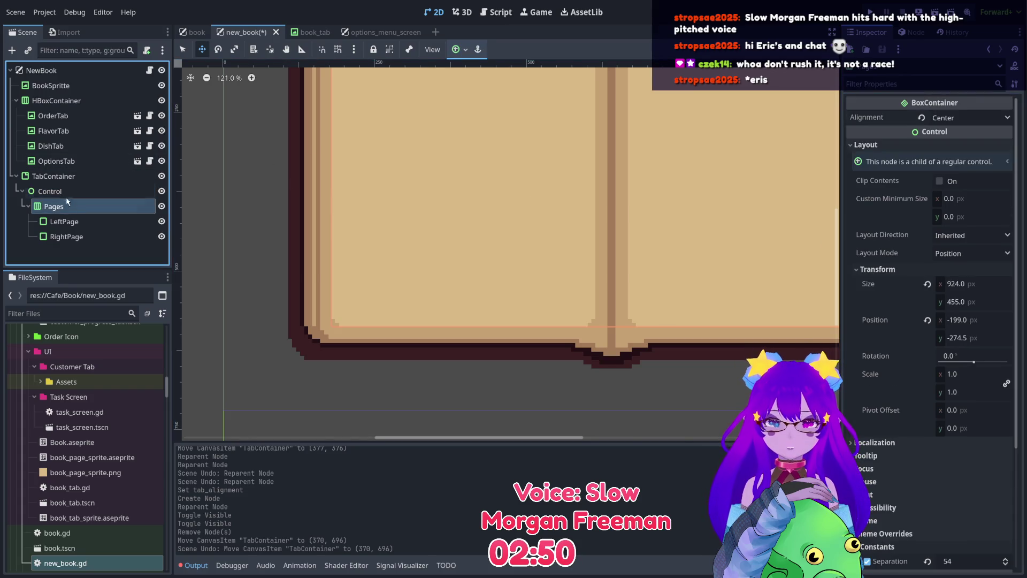
pyautogui.click(50, 191)
pyautogui.scroll(-5, 593, 222)
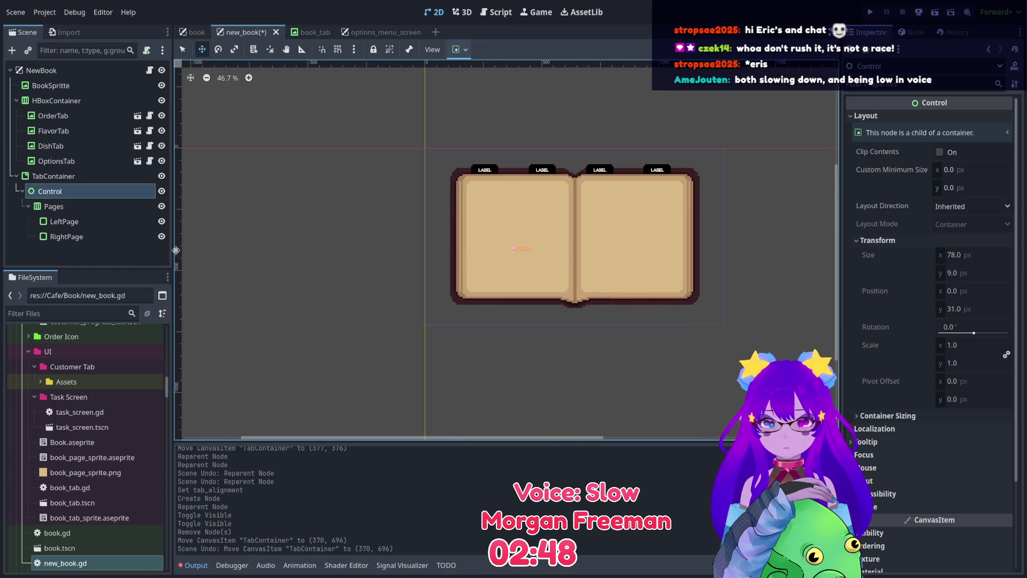
pyautogui.click(80, 176)
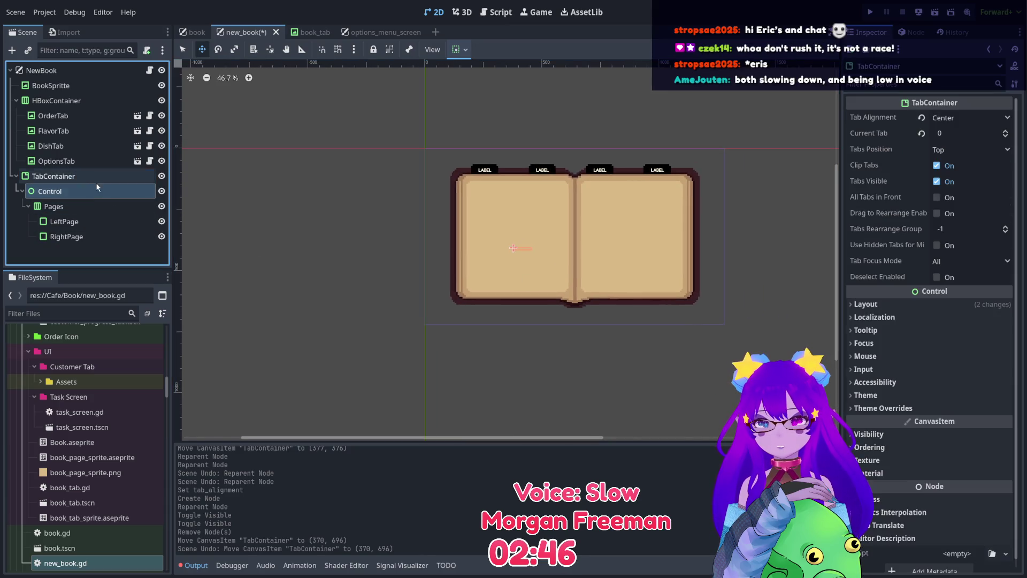
pyautogui.moveTo(97, 187); pyautogui.dragTo(80, 170)
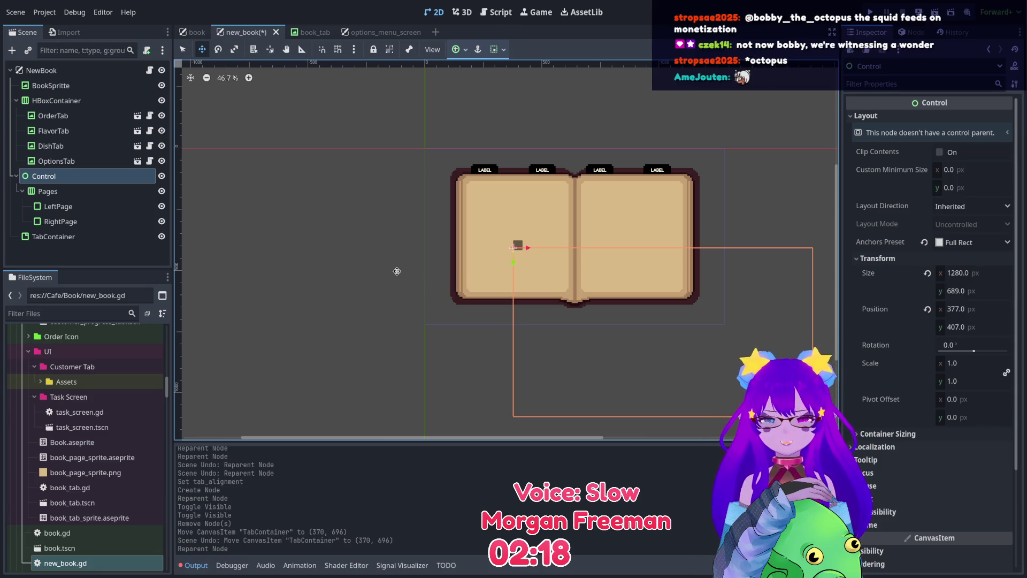
# Inspect the Pages and Control nodes' layout settings with the whole book in view.
pyautogui.hscroll(-5, 397, 271)
pyautogui.scroll(-2, 449, 271)
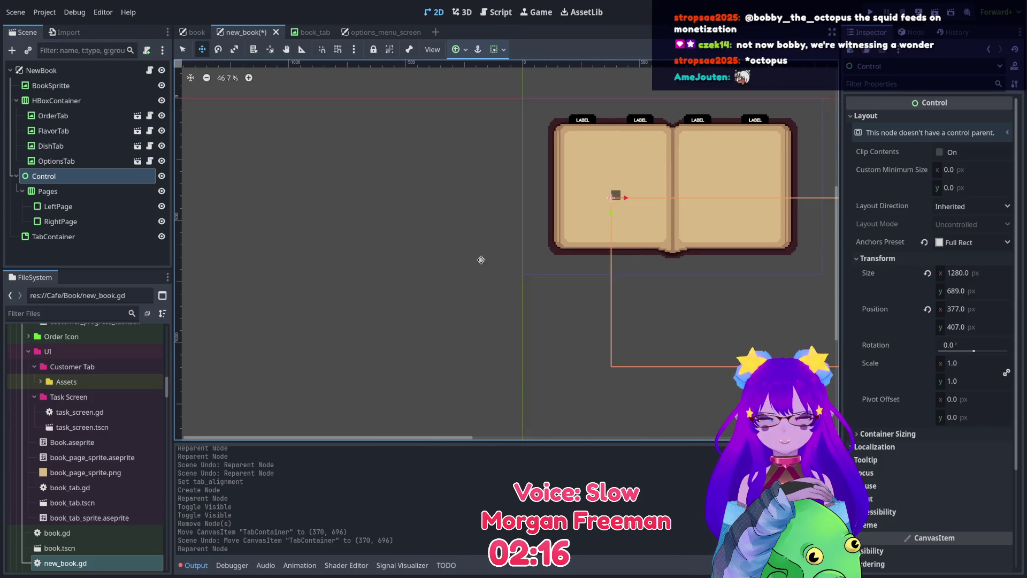
pyautogui.scroll(3, 469, 255)
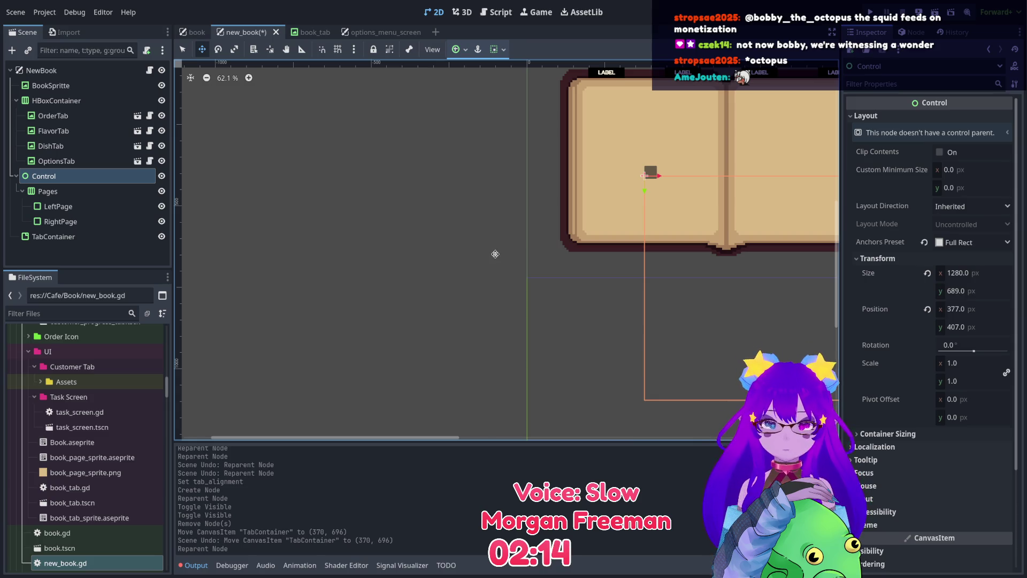
pyautogui.hscroll(1, 495, 253)
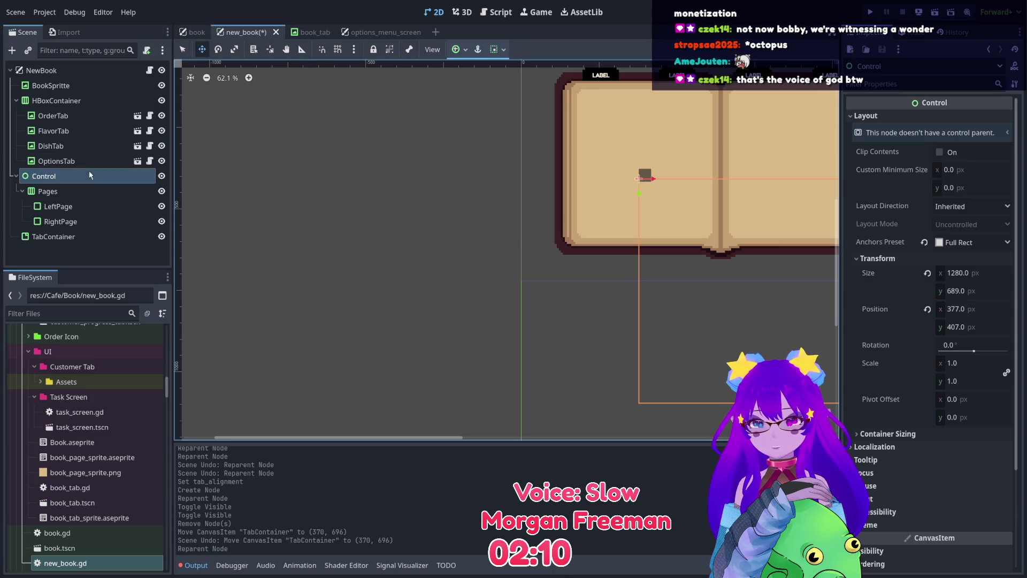
pyautogui.click(80, 191)
pyautogui.moveTo(420, 183); pyautogui.dragTo(242, 179)
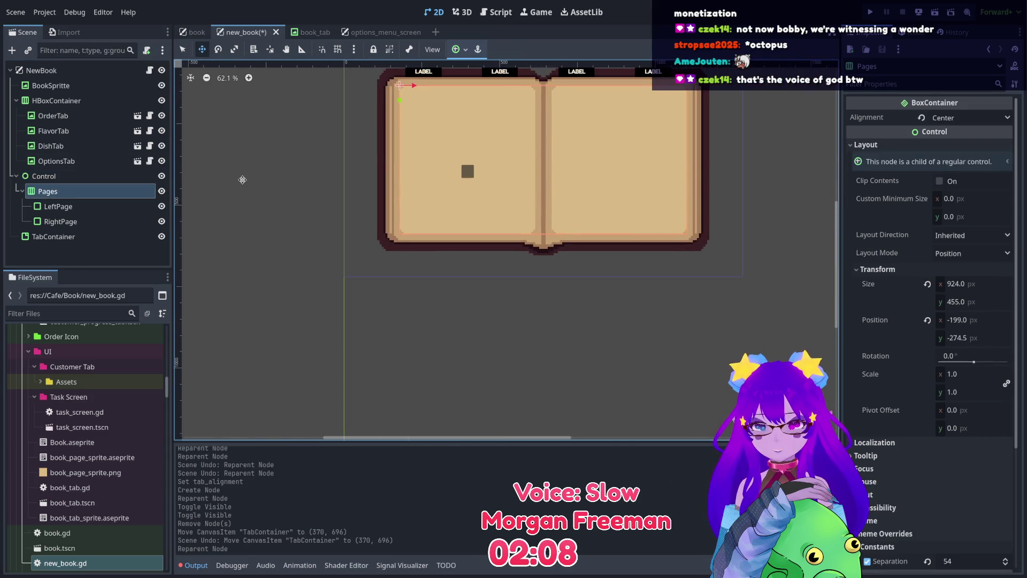
pyautogui.scroll(2, 396, 142)
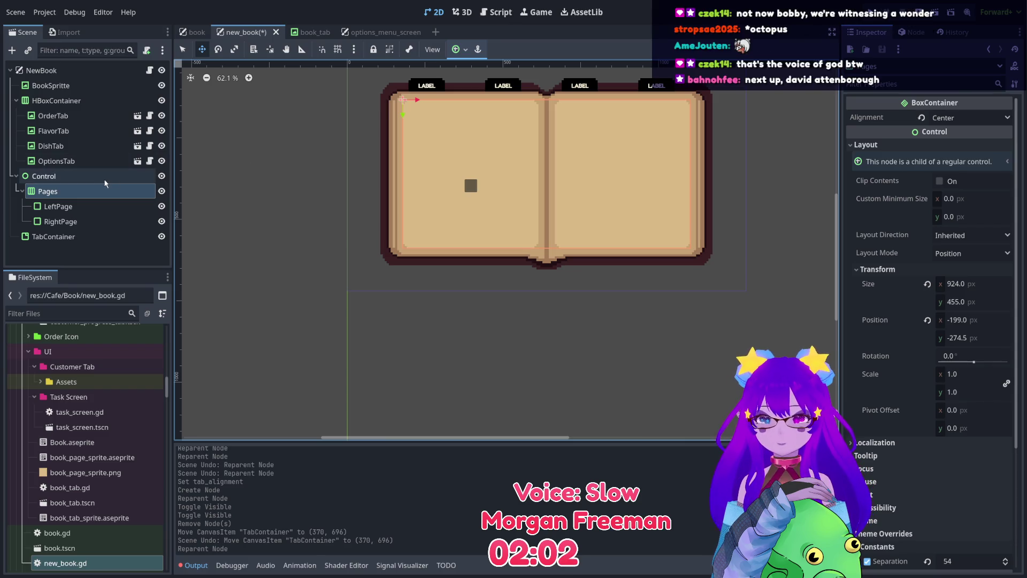
pyautogui.click(48, 176)
pyautogui.click(100, 193)
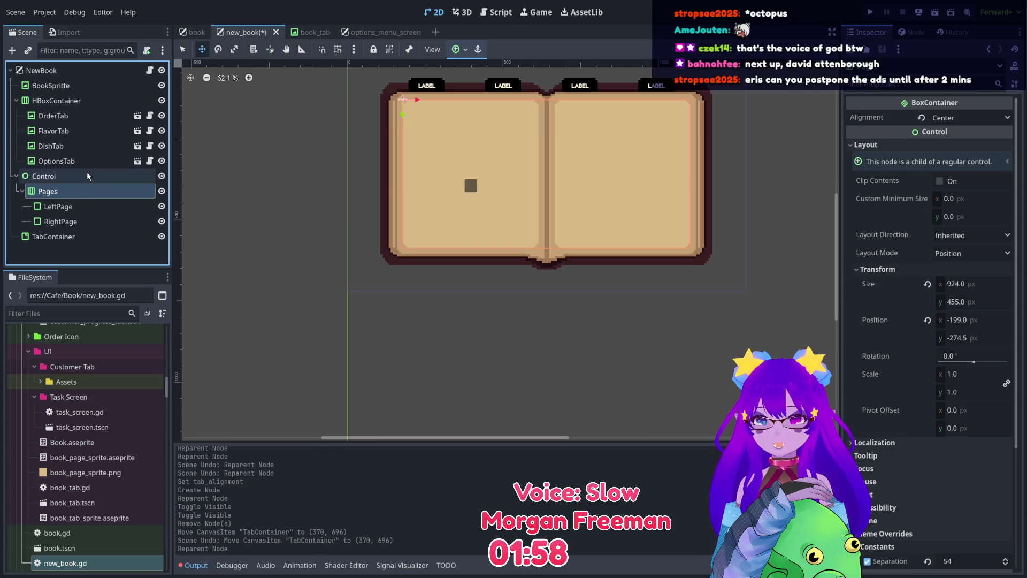
# Move TabContainer up the scene tree to sit directly above the Control node.
pyautogui.click(87, 174)
pyautogui.moveTo(54, 235); pyautogui.dragTo(21, 174)
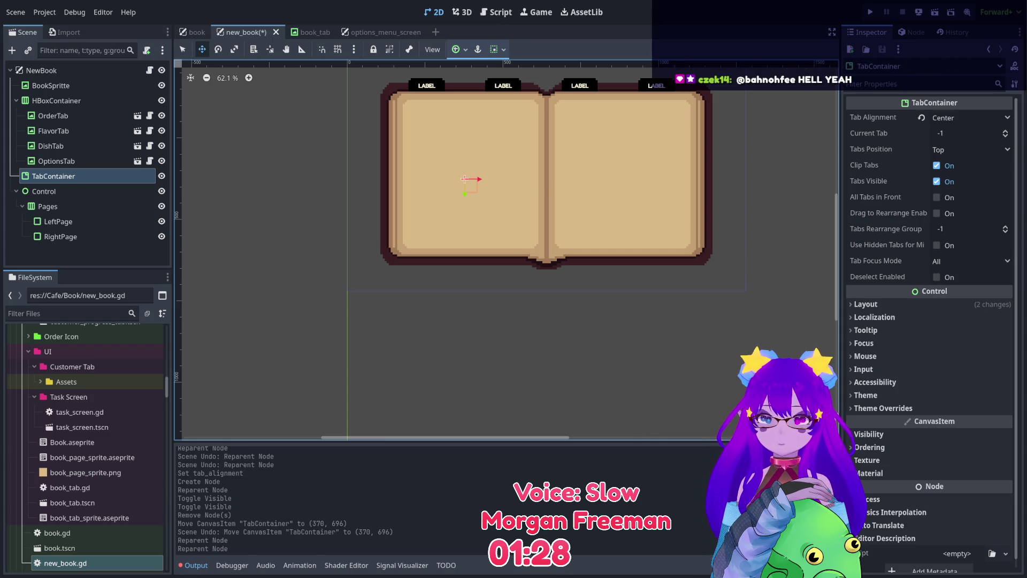
pyautogui.scroll(2, 505, 238)
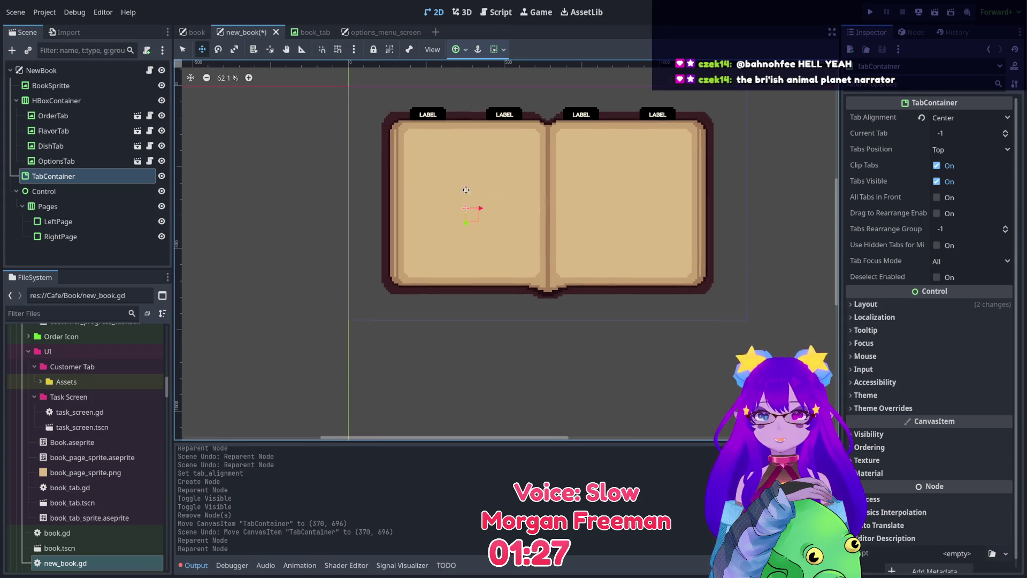
# Toggle the Control node's pages to compare with the book, then shift them up-left.
pyautogui.click(112, 196)
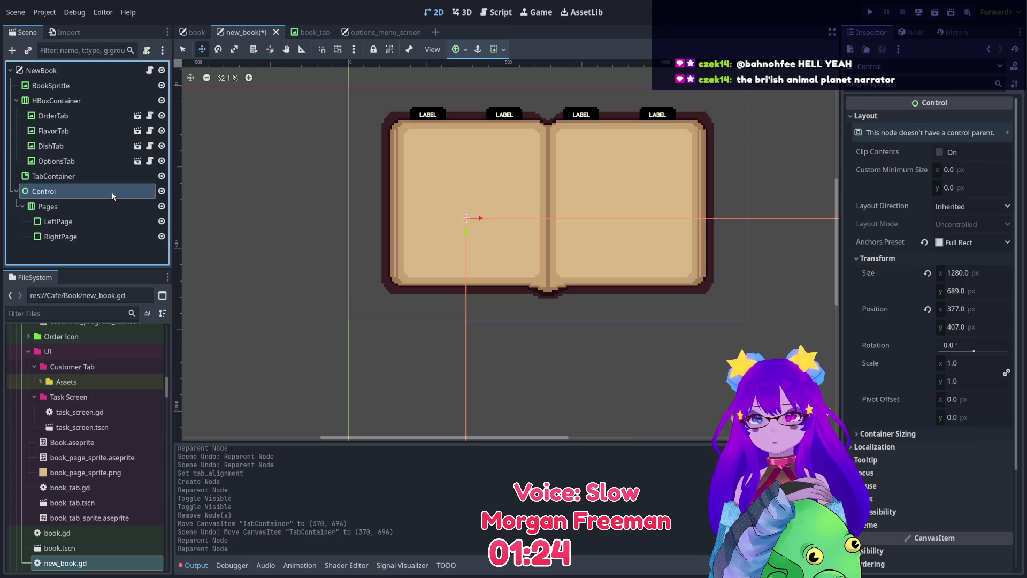
pyautogui.click(162, 192)
pyautogui.click(162, 192)
pyautogui.click(162, 192)
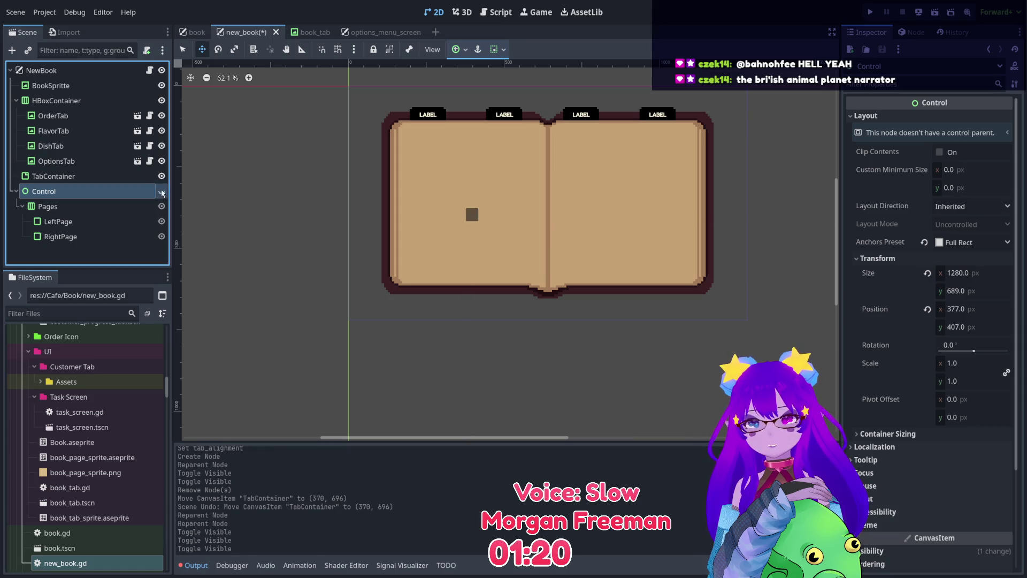
pyautogui.click(162, 192)
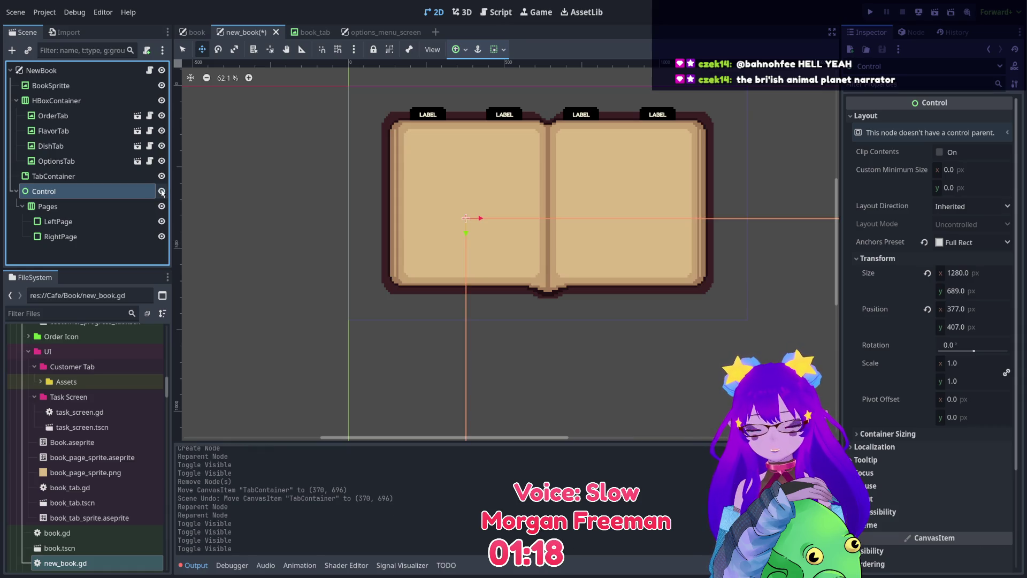
pyautogui.moveTo(529, 253)
pyautogui.mouseDown()
pyautogui.moveTo(515, 226)
pyautogui.moveTo(407, 196)
pyautogui.mouseUp()
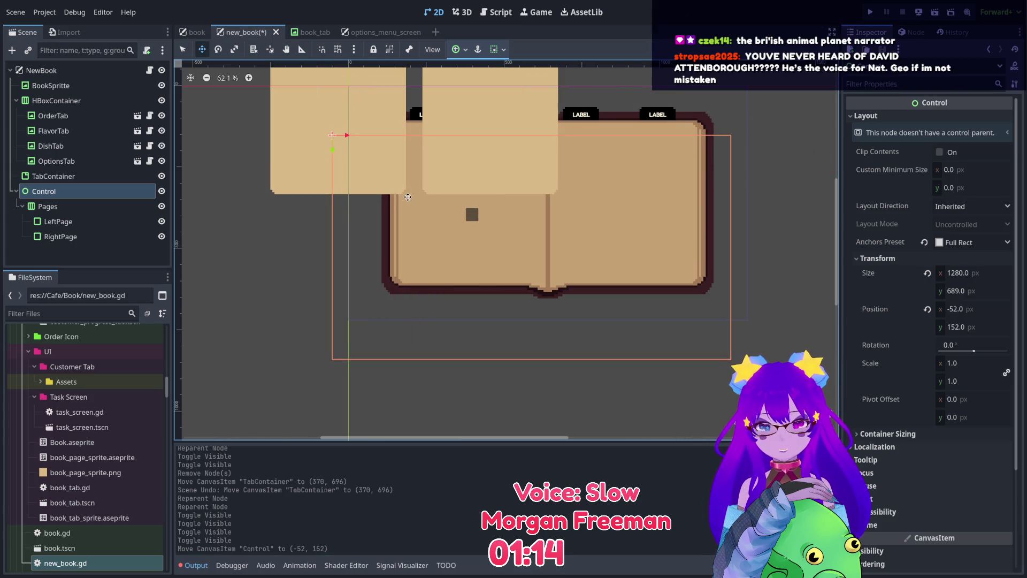
# Set the Control node's anchors preset to Top Left, then to Center.
pyautogui.click(925, 242)
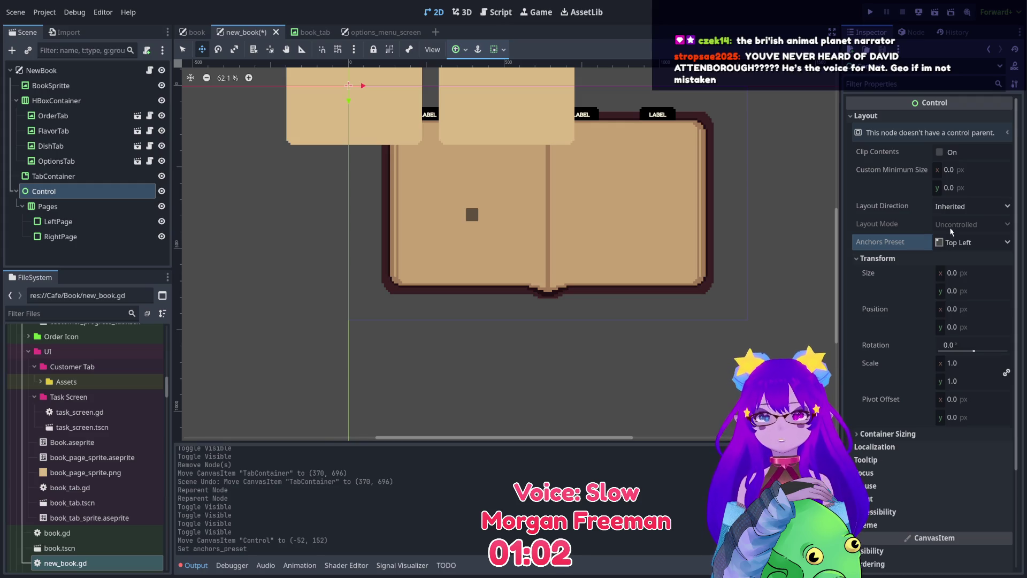
pyautogui.click(951, 243)
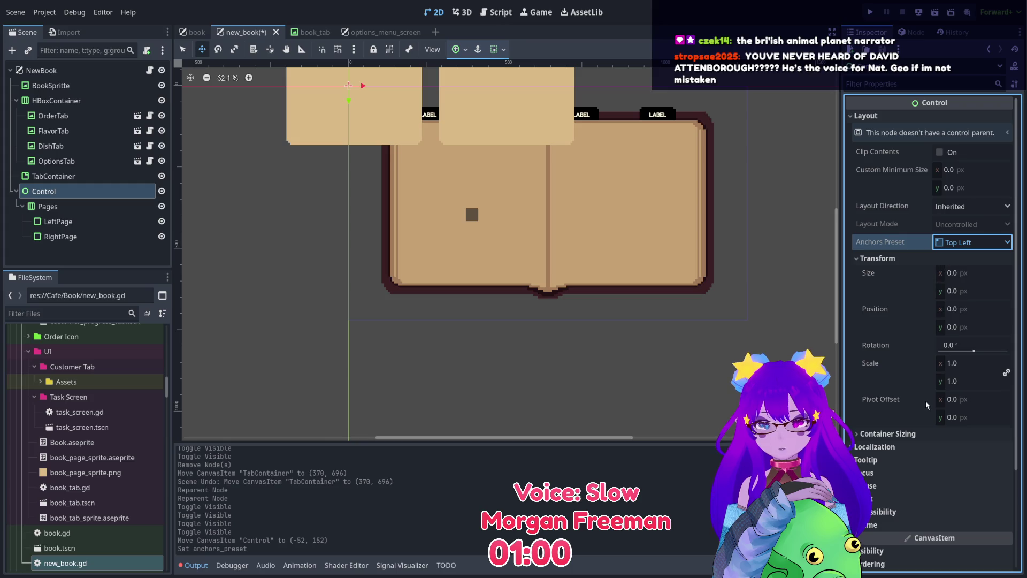
pyautogui.click(947, 421)
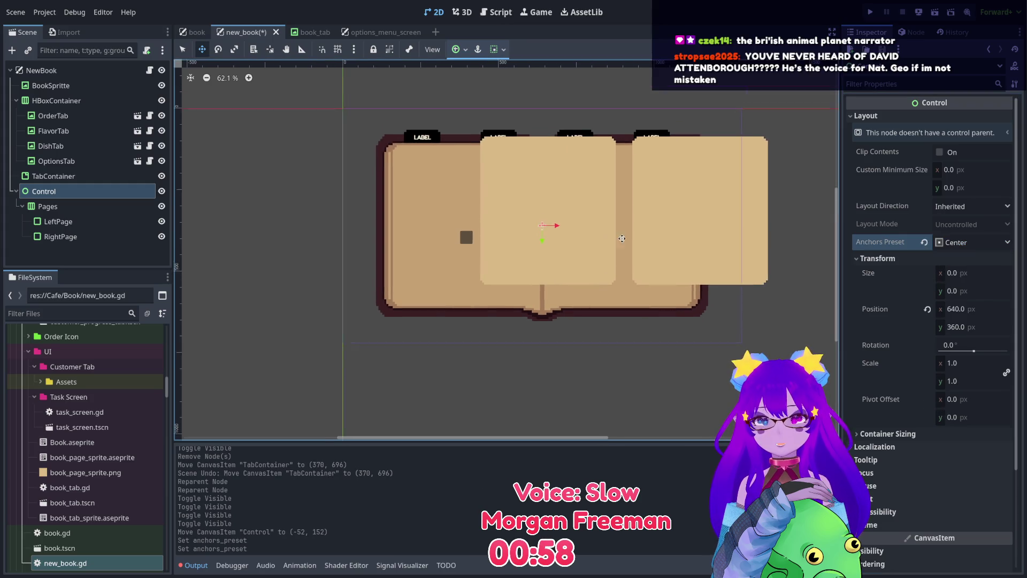
pyautogui.scroll(1, 622, 236)
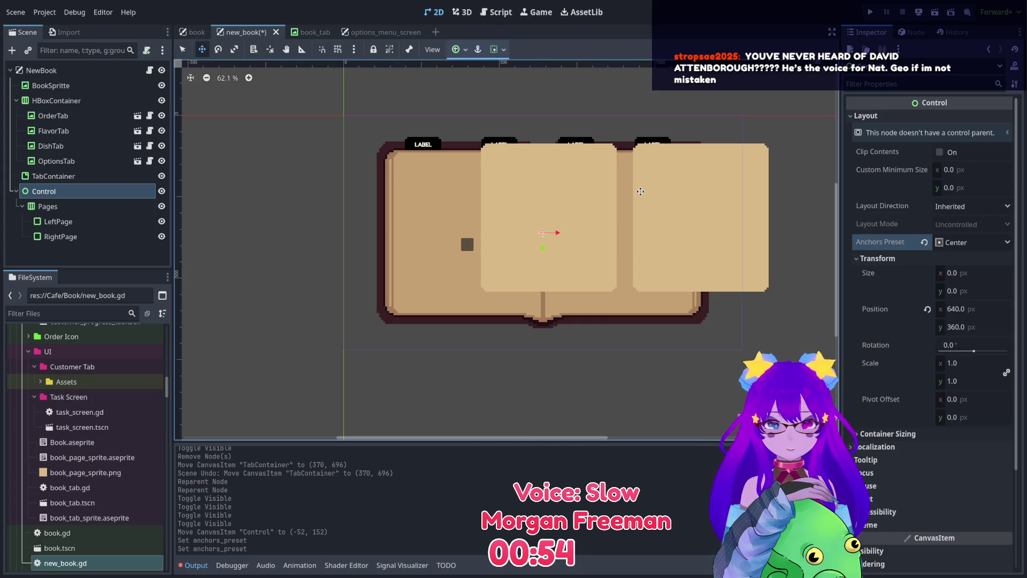
pyautogui.scroll(1, 636, 198)
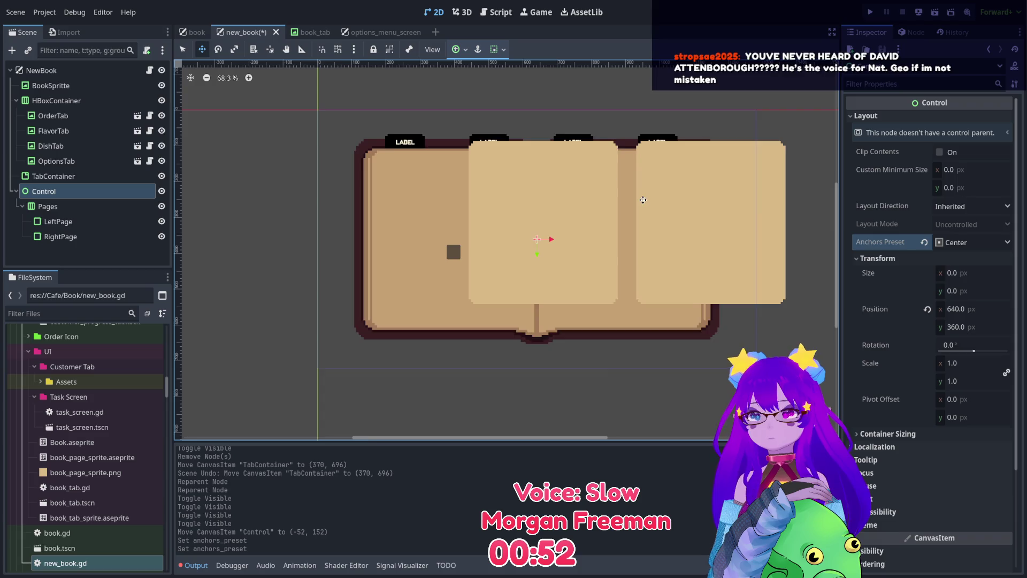
pyautogui.scroll(2, 637, 198)
# Align the pages on the open book and nest Control inside the TabContainer.
pyautogui.moveTo(693, 213); pyautogui.dragTo(584, 235)
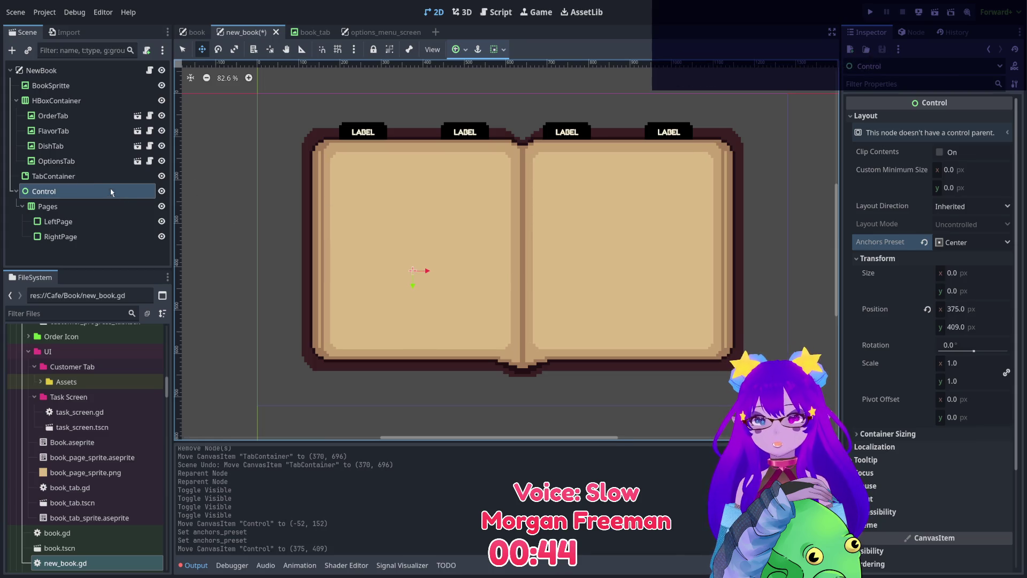
pyautogui.click(91, 177)
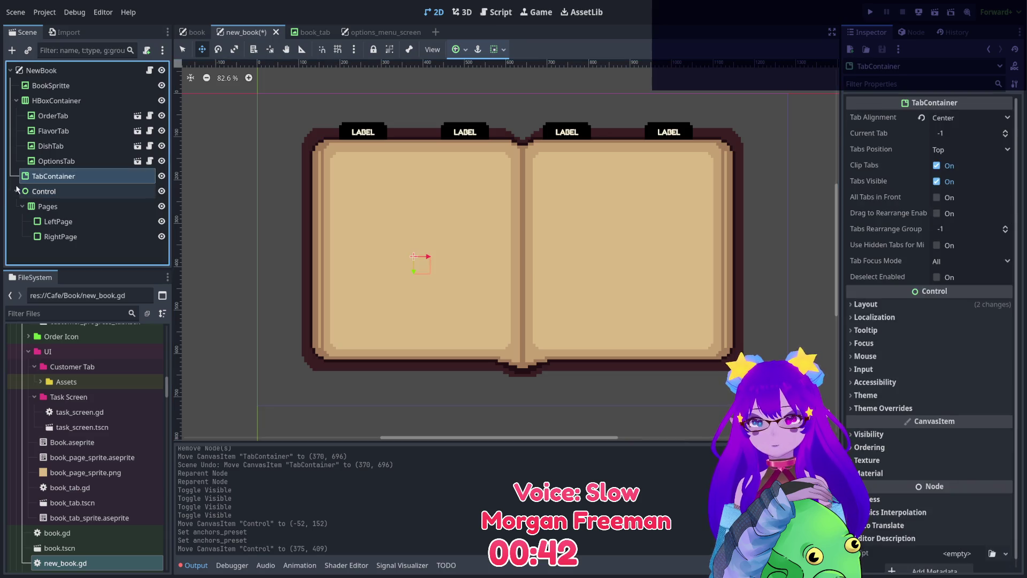
pyautogui.moveTo(27, 191); pyautogui.dragTo(74, 181)
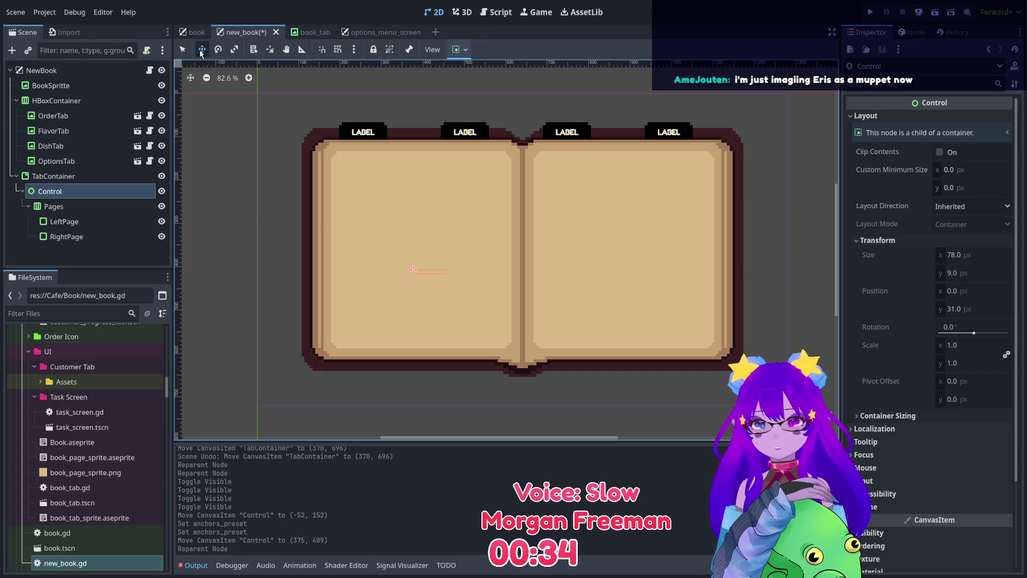
# Compare the TabContainer, Control and Pages properties after nesting Control in the container.
pyautogui.click(440, 163)
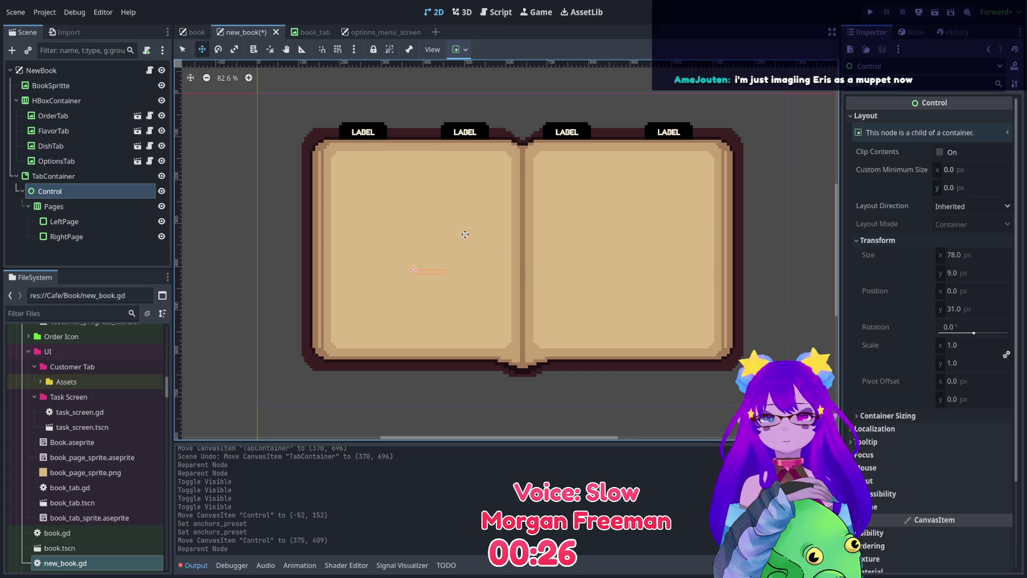
pyautogui.click(104, 211)
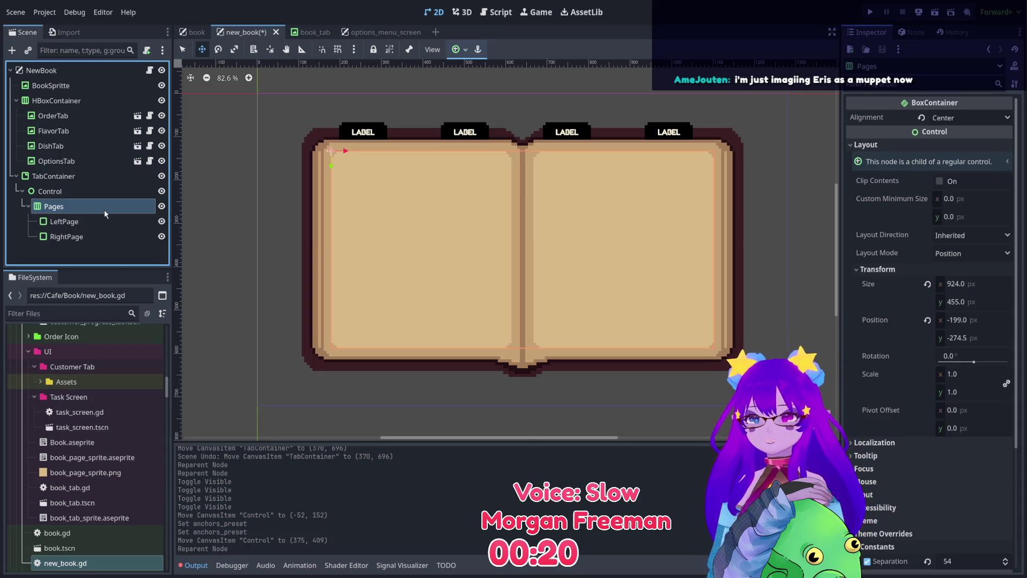
pyautogui.click(74, 193)
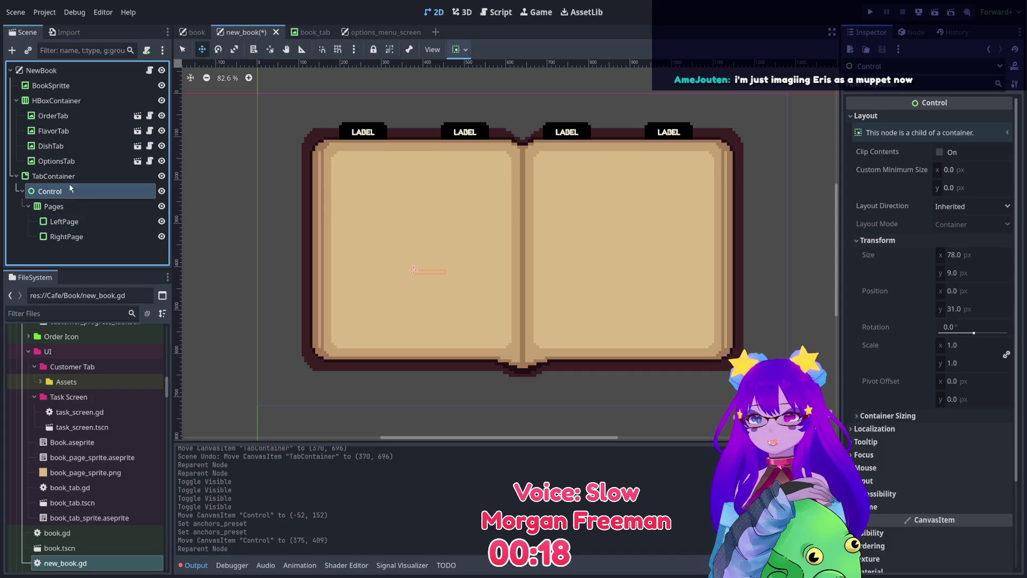
pyautogui.click(64, 176)
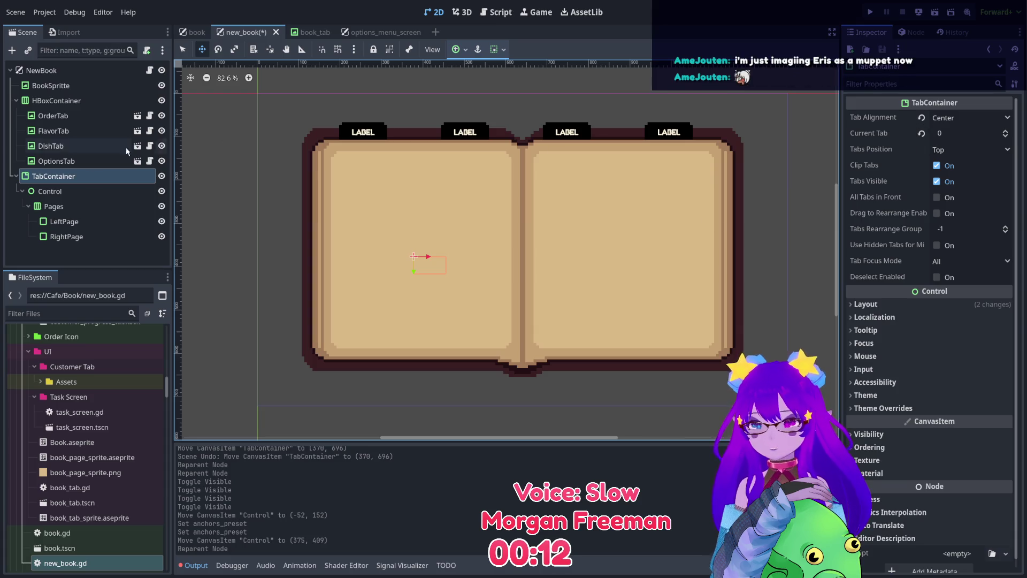
pyautogui.click(89, 192)
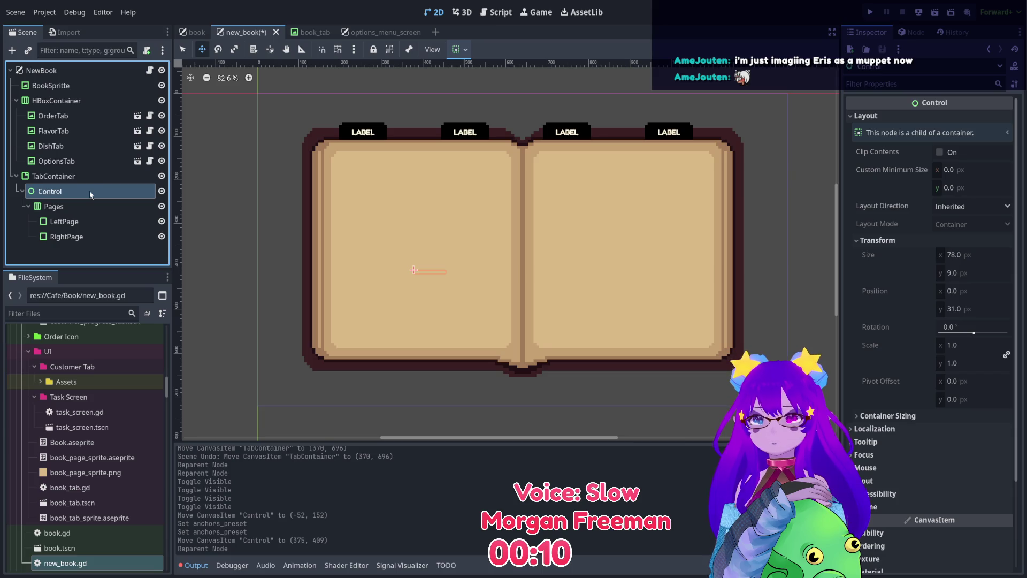
pyautogui.click(83, 177)
# Select Pages and revert its Position to 0, 0.
pyautogui.click(77, 192)
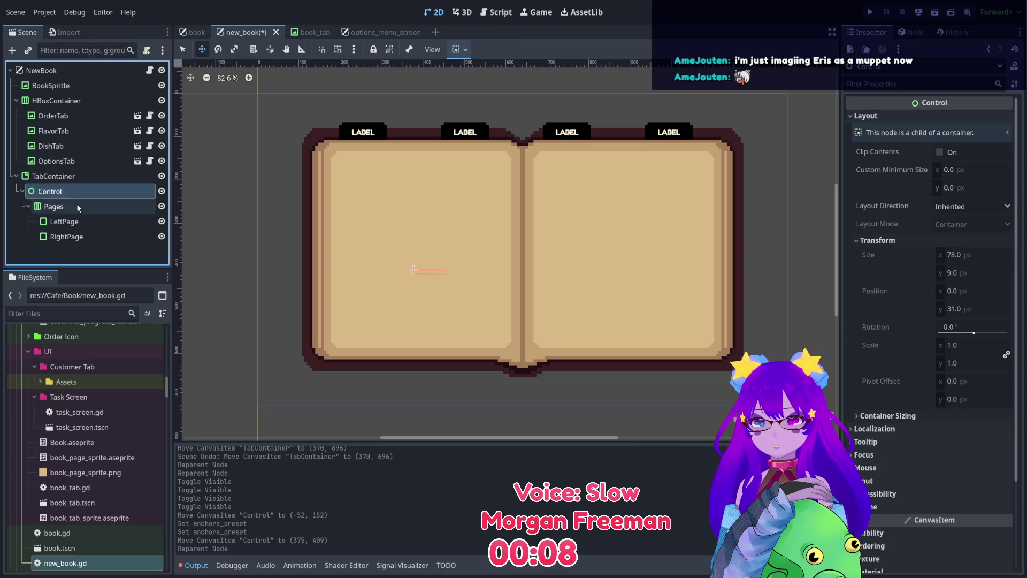
pyautogui.click(77, 204)
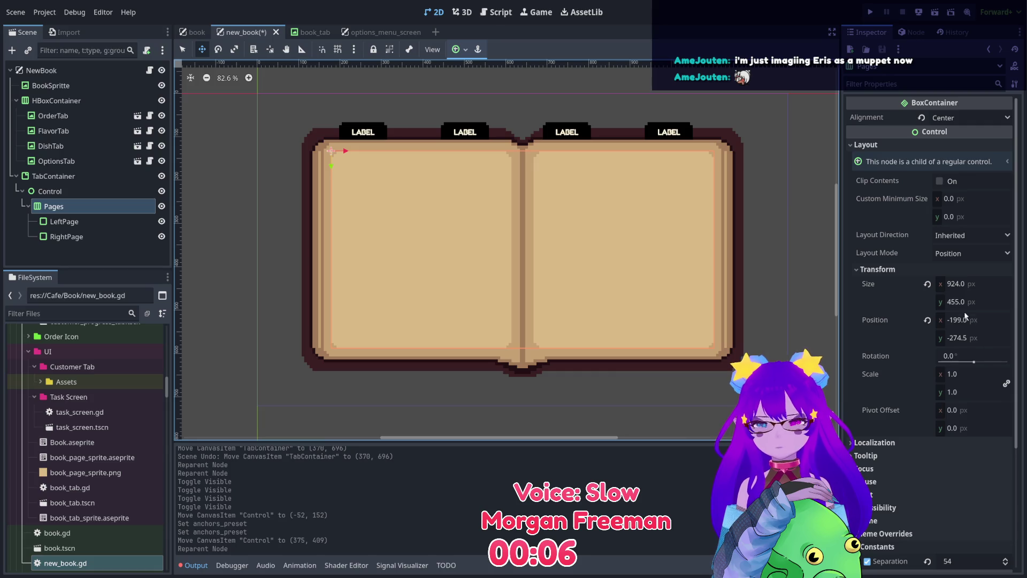
pyautogui.click(928, 284)
pyautogui.click(927, 320)
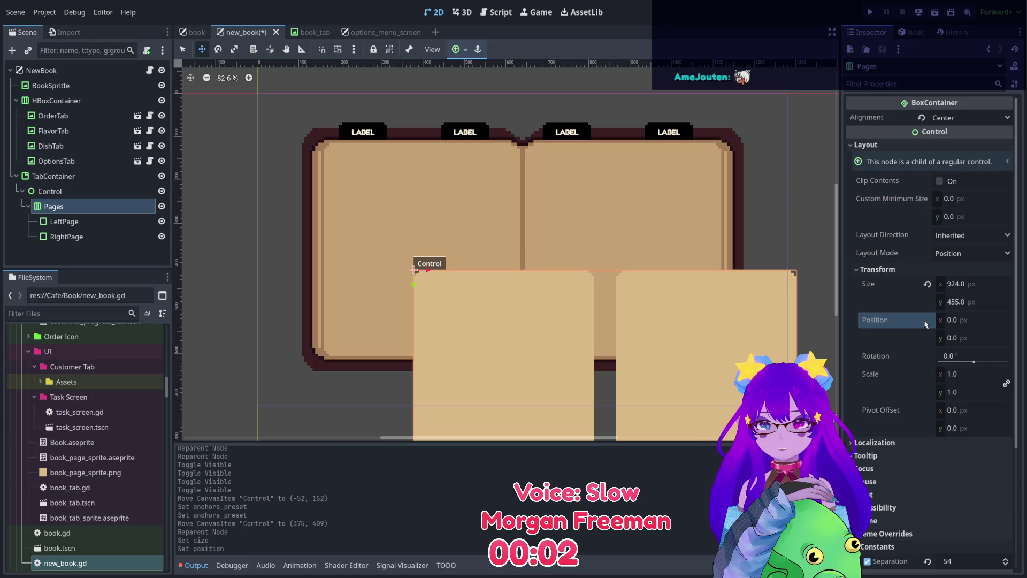
# Drag TabContainer to 184, 98 so both pages line up on the book sprite.
pyautogui.scroll(-2, 596, 257)
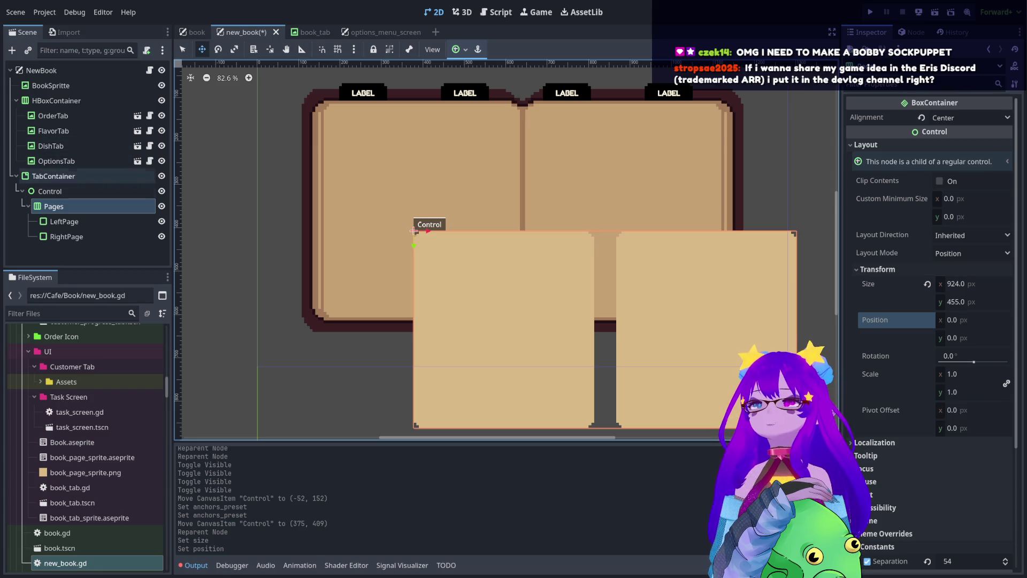
pyautogui.click(54, 176)
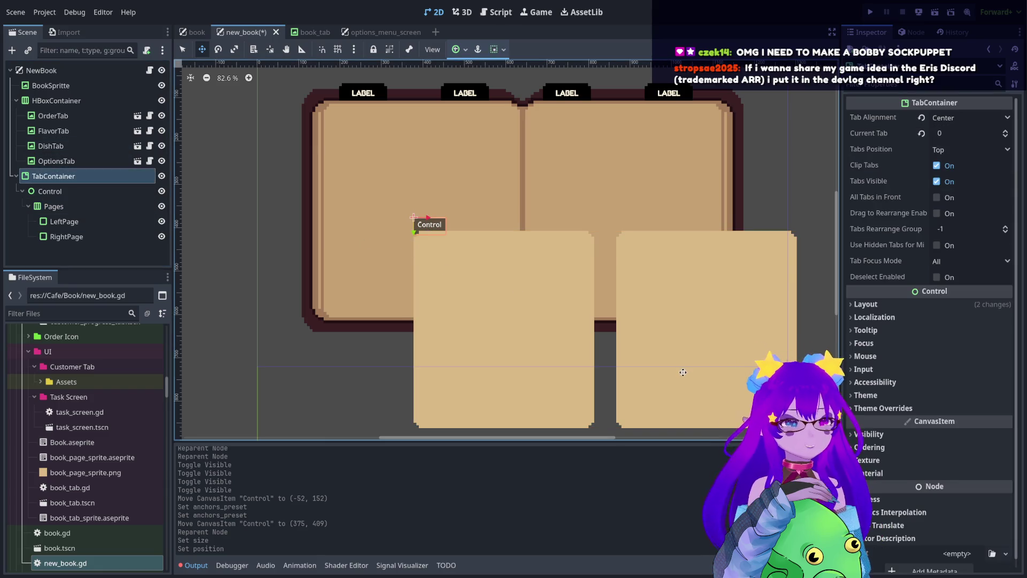
pyautogui.moveTo(737, 417); pyautogui.dragTo(654, 286)
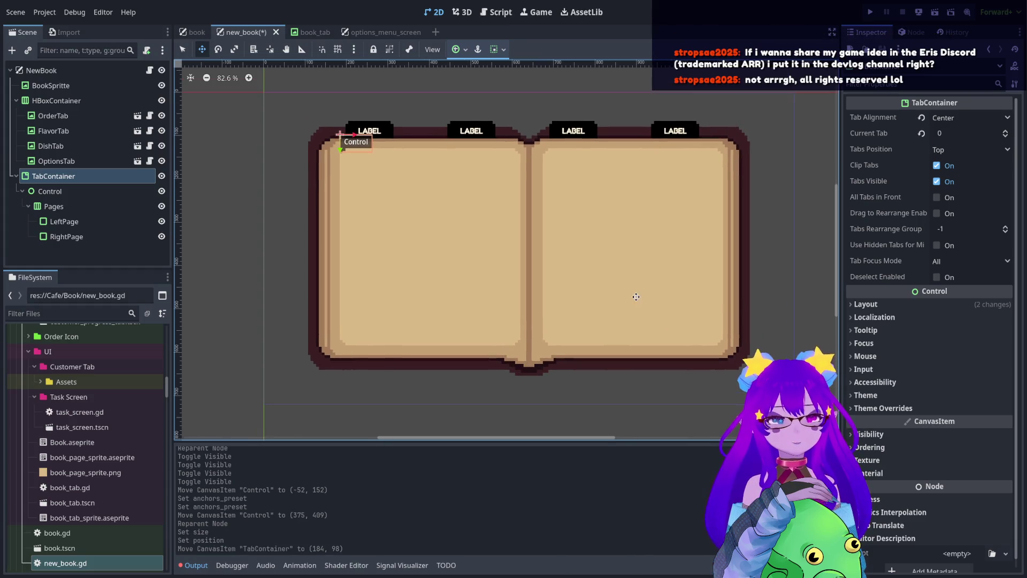
pyautogui.scroll(3, 572, 213)
pyautogui.moveTo(573, 213); pyautogui.dragTo(571, 261)
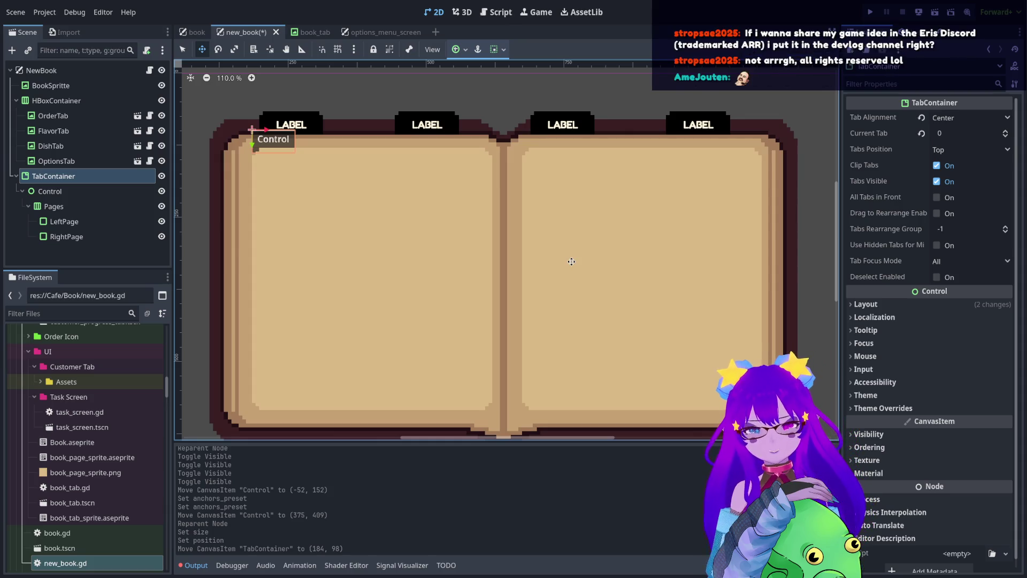
pyautogui.moveTo(533, 240); pyautogui.dragTo(544, 256)
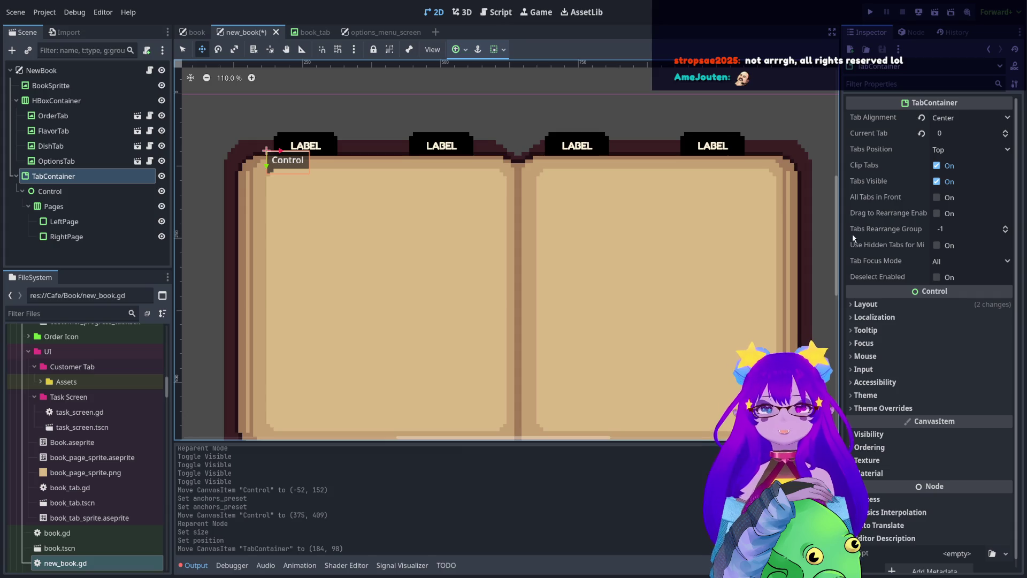
pyautogui.click(962, 149)
pyautogui.click(962, 149)
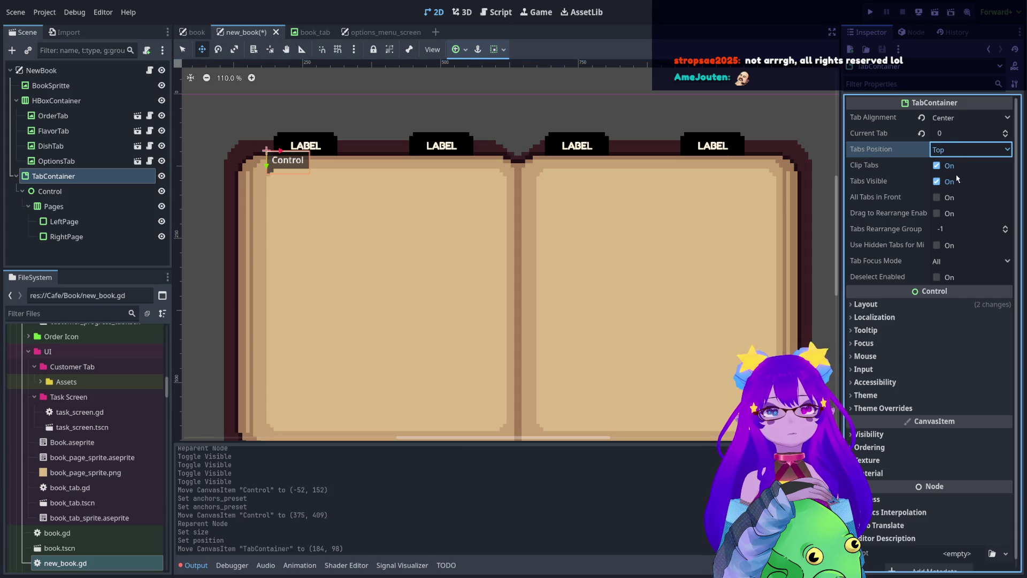
pyautogui.click(957, 180)
pyautogui.scroll(-2, 606, 214)
pyautogui.scroll(2, 606, 247)
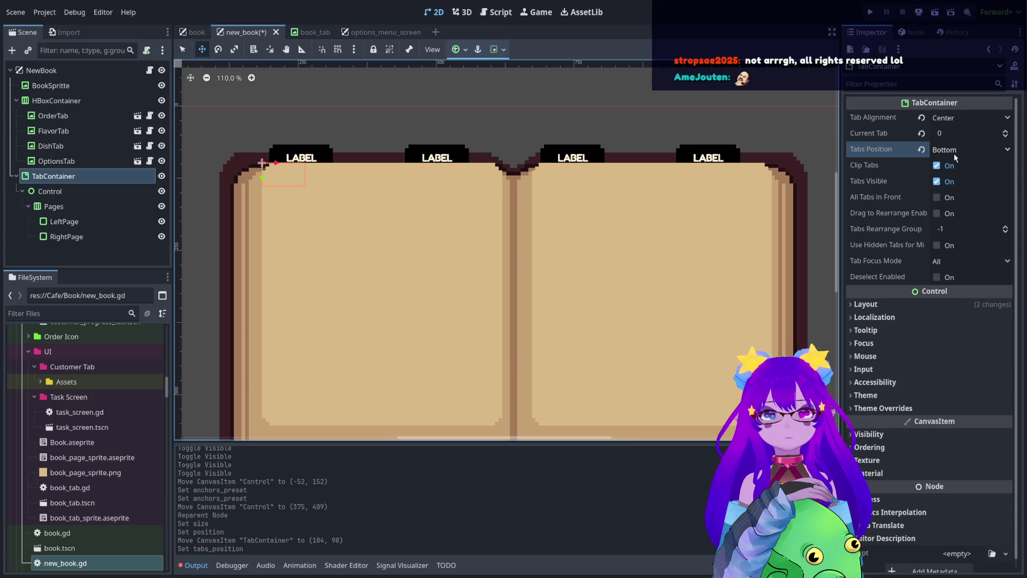
pyautogui.click(920, 155)
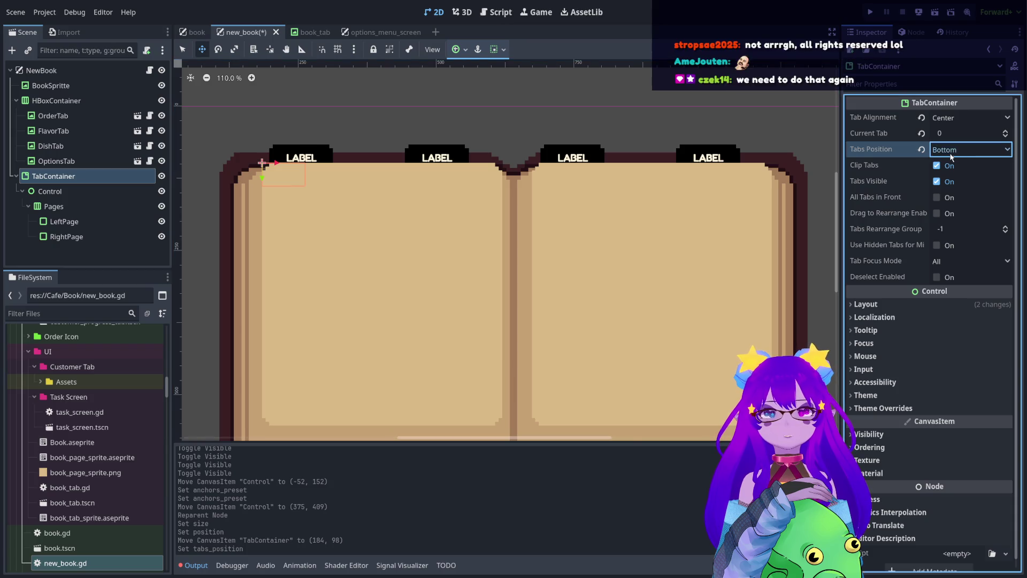
pyautogui.click(920, 154)
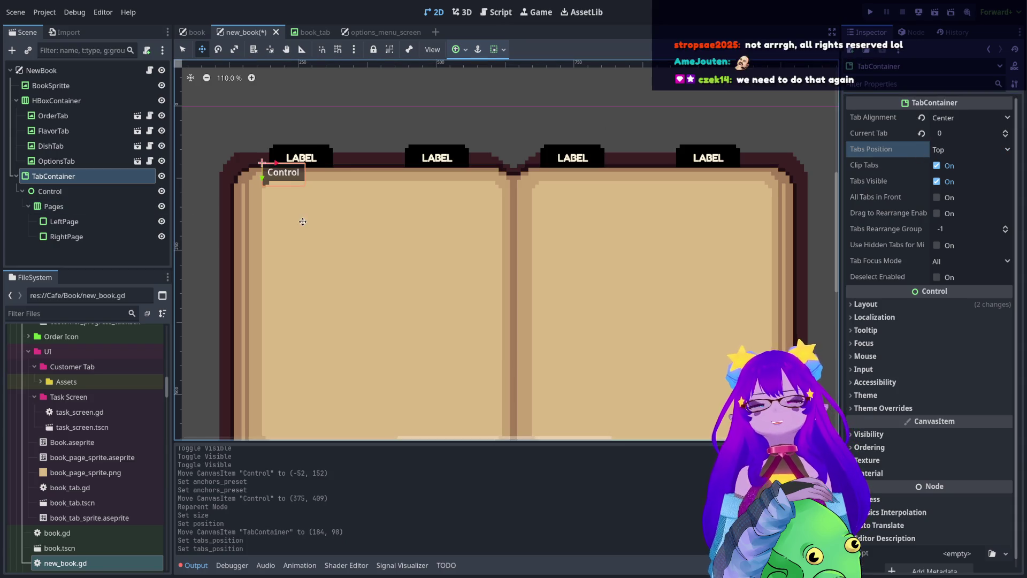
pyautogui.scroll(-4, 364, 203)
pyautogui.scroll(1, 328, 139)
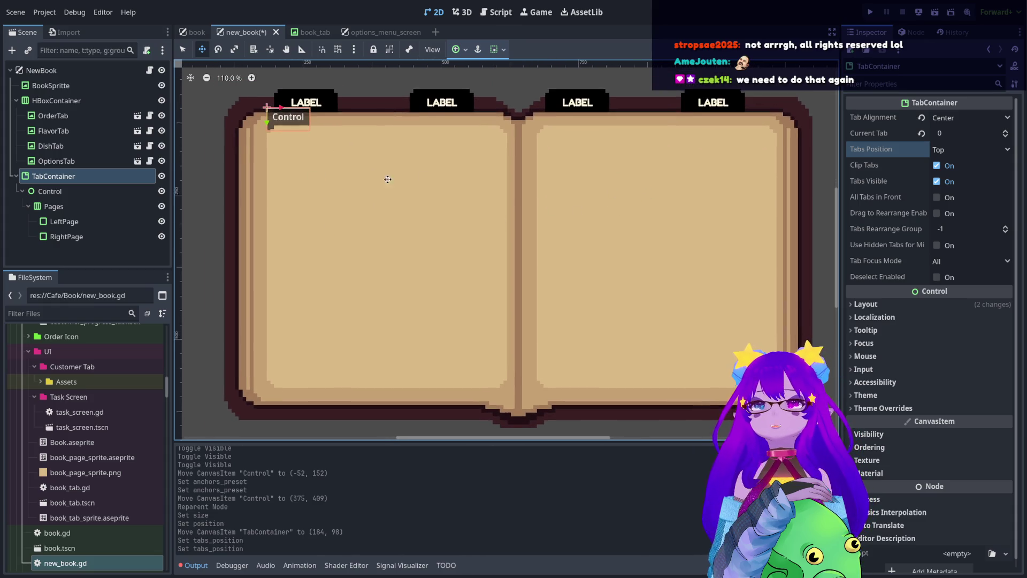
pyautogui.scroll(1, 390, 173)
pyautogui.click(883, 408)
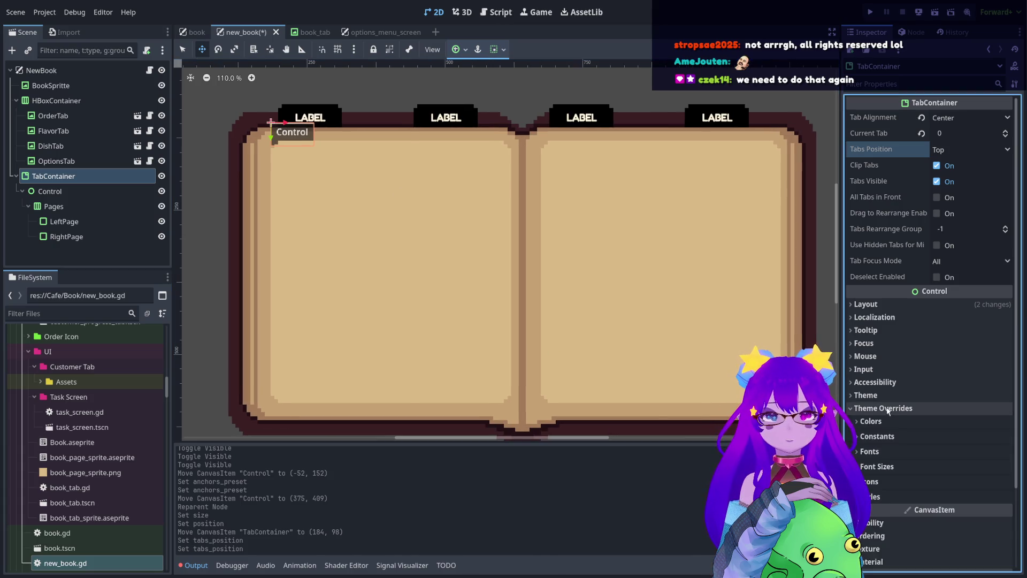
pyautogui.click(889, 408)
pyautogui.scroll(-1, 886, 458)
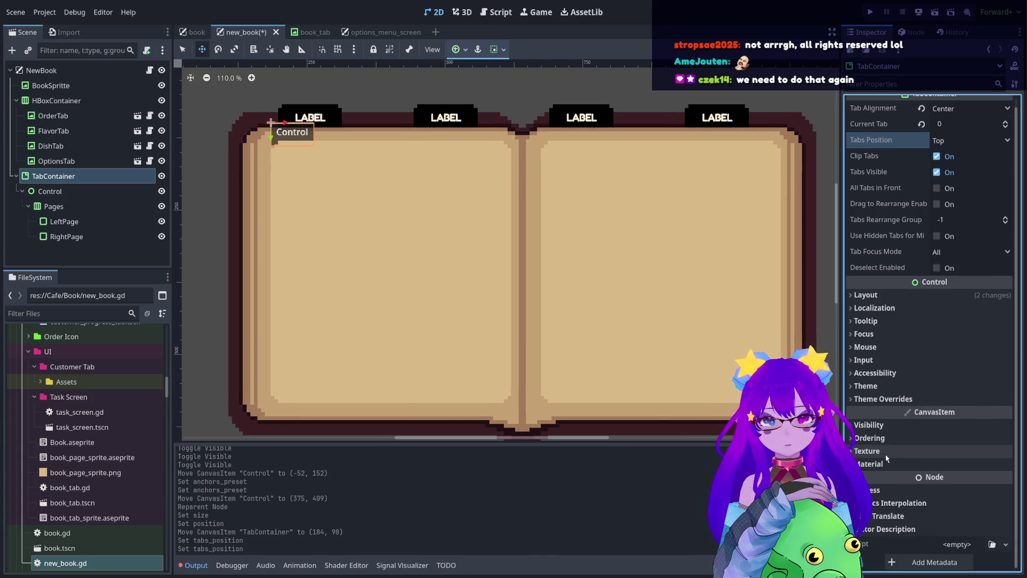
pyautogui.scroll(1, 864, 139)
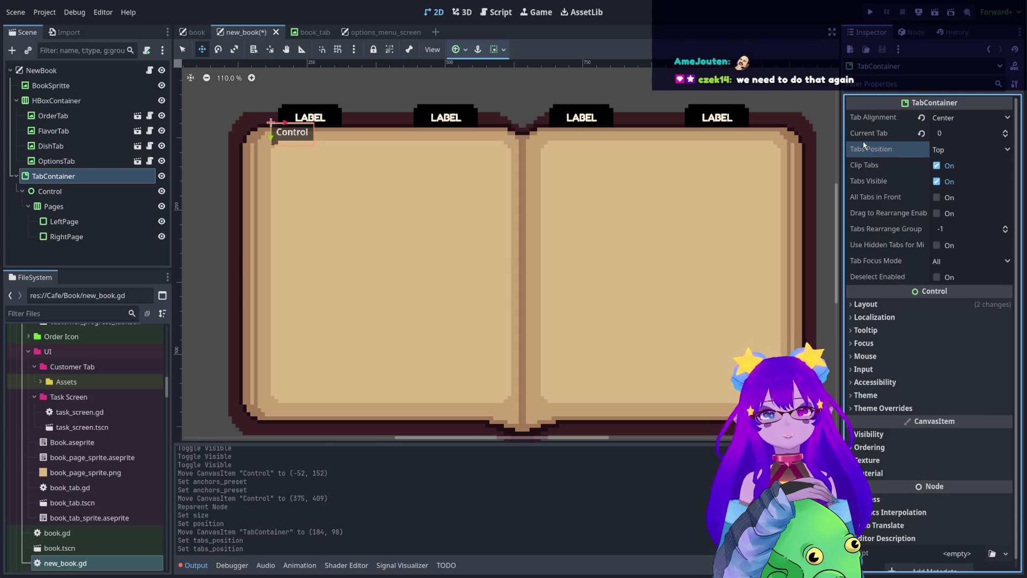
pyautogui.click(921, 133)
pyautogui.click(921, 117)
pyautogui.click(968, 117)
pyautogui.click(968, 141)
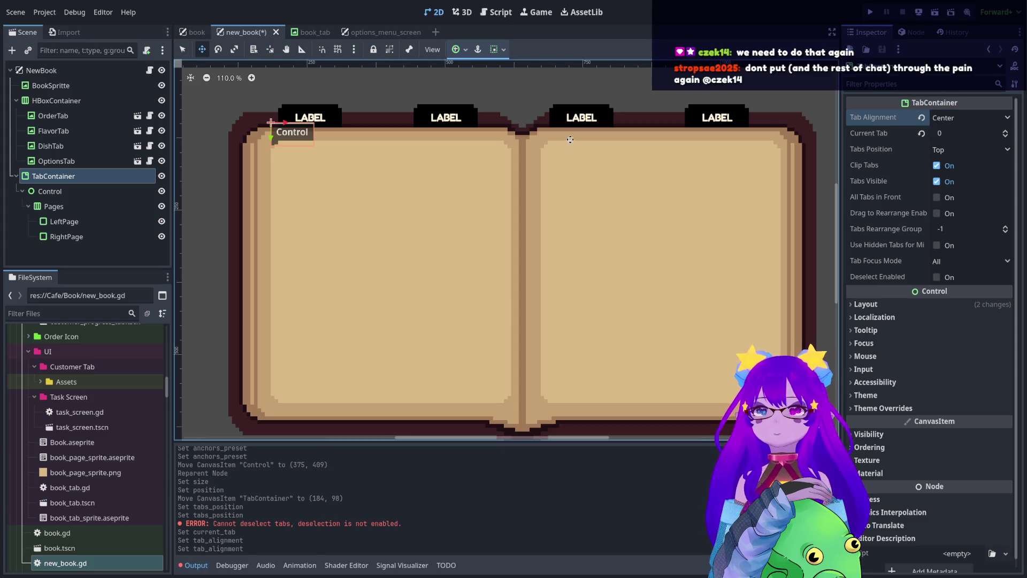
pyautogui.click(63, 192)
pyautogui.hotkey('ctrl', 'd')
pyautogui.hotkey('ctrl', 'd')
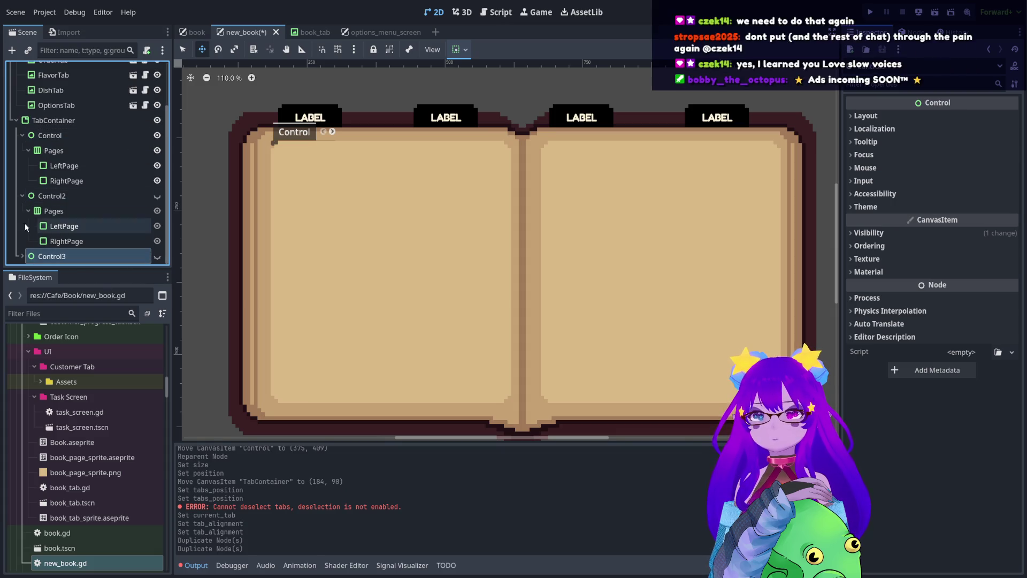
# Collapse the Control2 and Control3 copies in the tree, then select TabContainer.
pyautogui.click(24, 196)
pyautogui.click(22, 196)
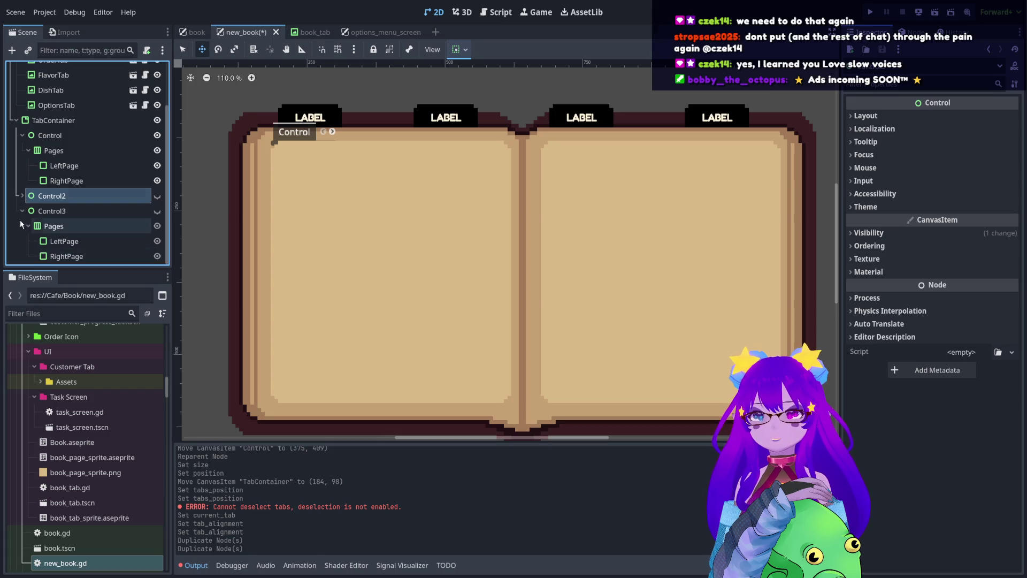
pyautogui.click(21, 208)
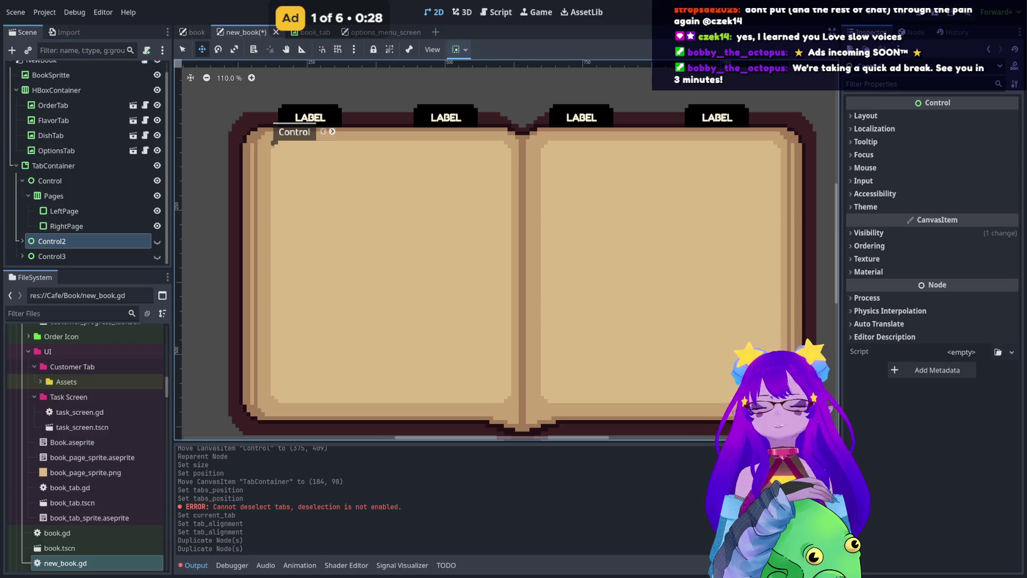
pyautogui.click(271, 122)
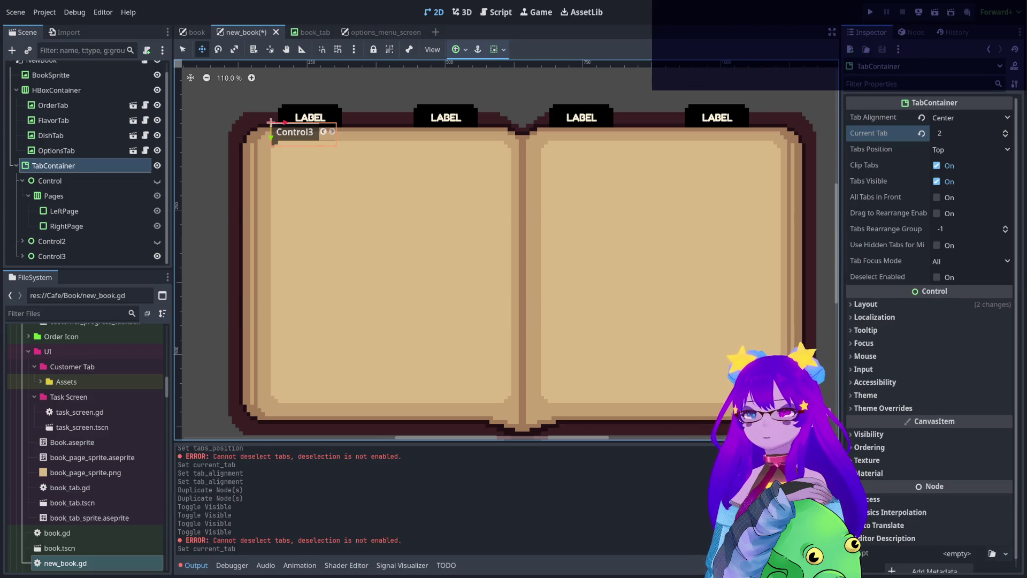
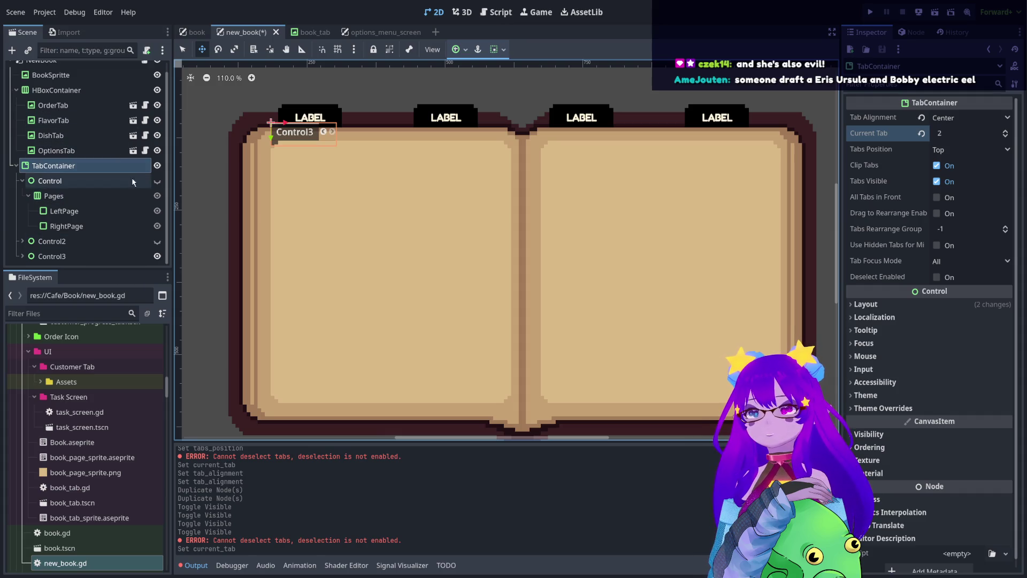
# Make the Control page visible, check the TabContainer's anchors, then view options_menu_screen's TabContainer.
pyautogui.click(157, 181)
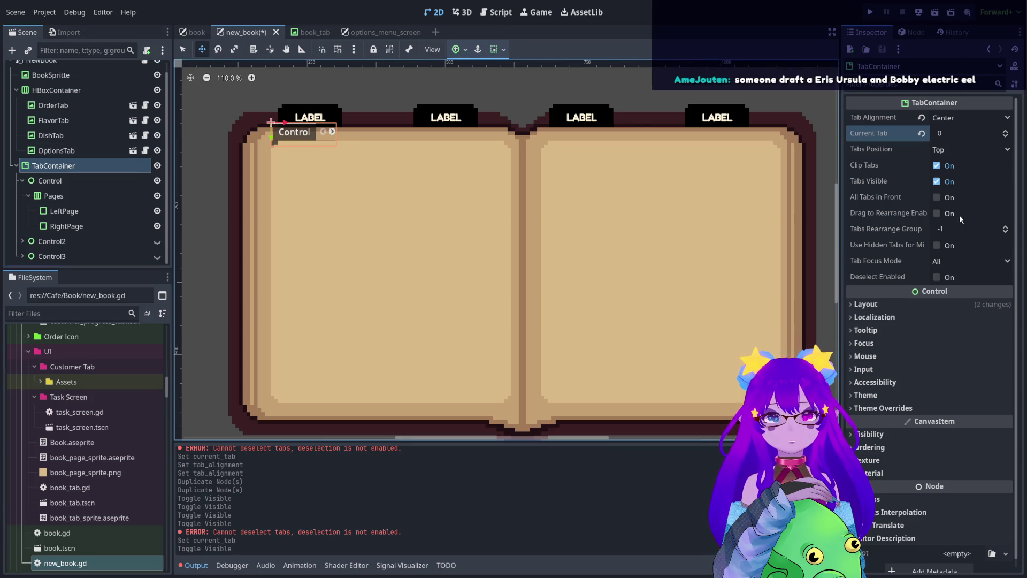
pyautogui.click(918, 304)
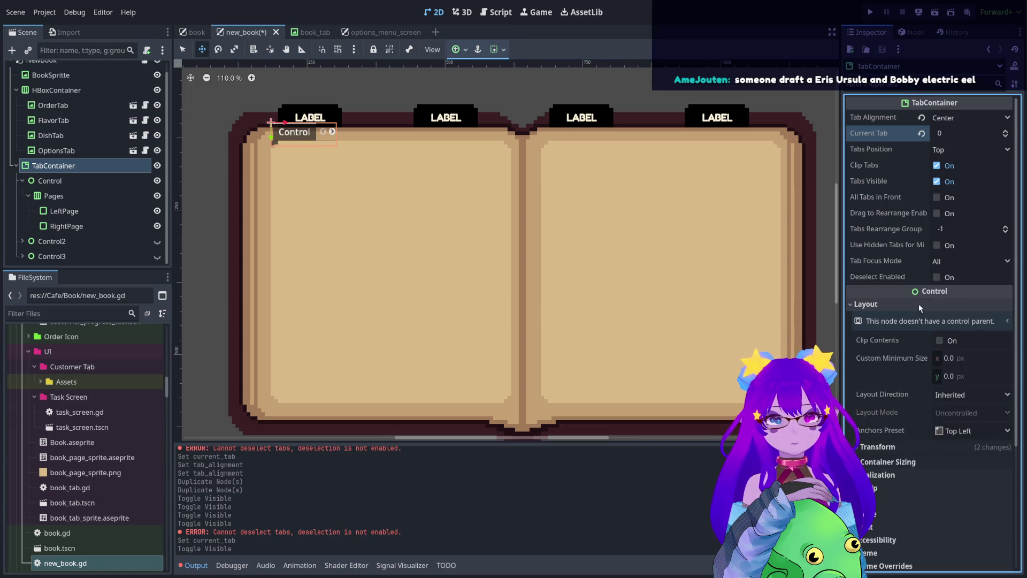
pyautogui.click(943, 464)
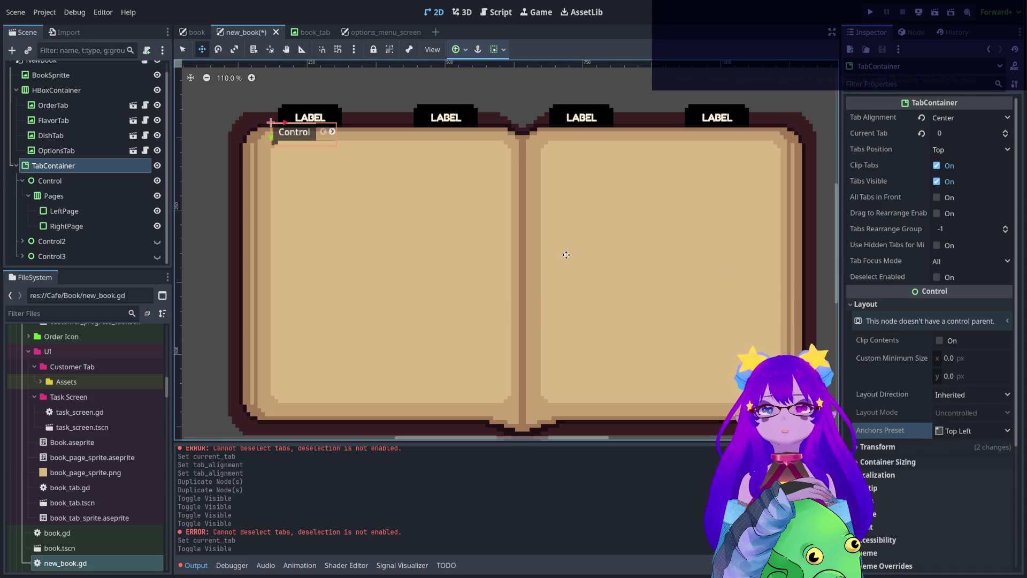
pyautogui.click(363, 34)
pyautogui.click(72, 181)
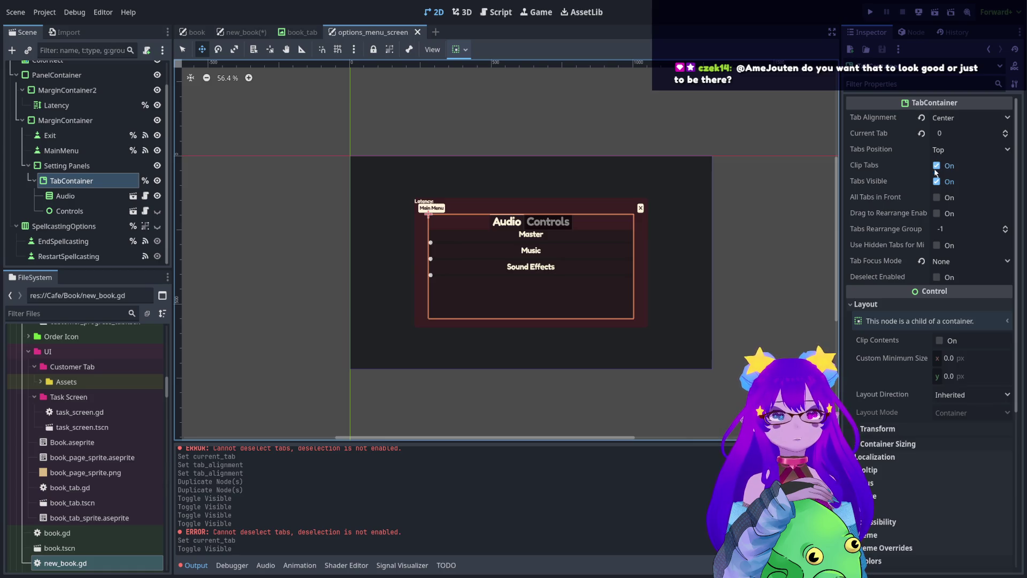
# Pass through the book_tab scene and return to the new_book scene.
pyautogui.click(300, 32)
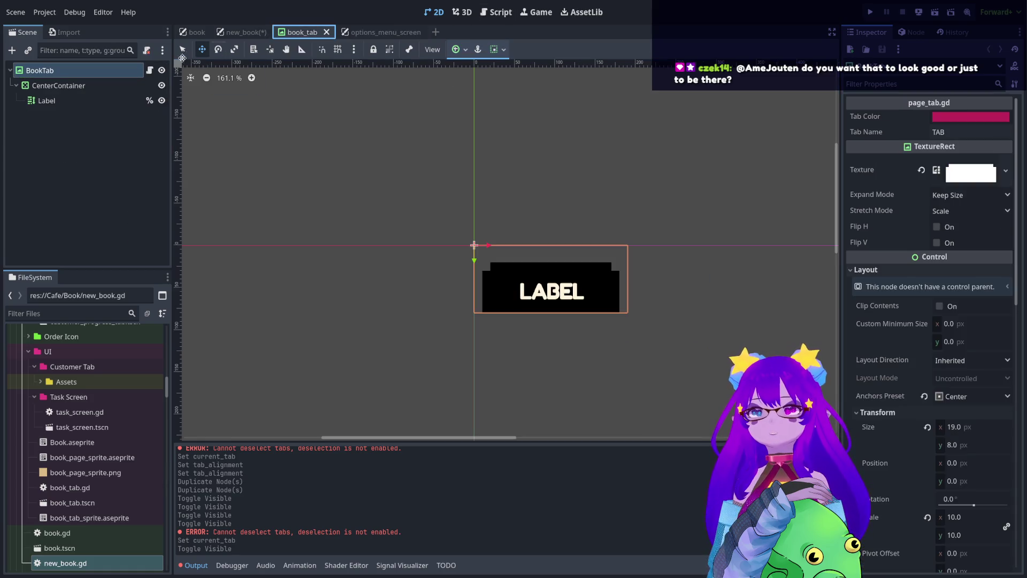
pyautogui.click(241, 32)
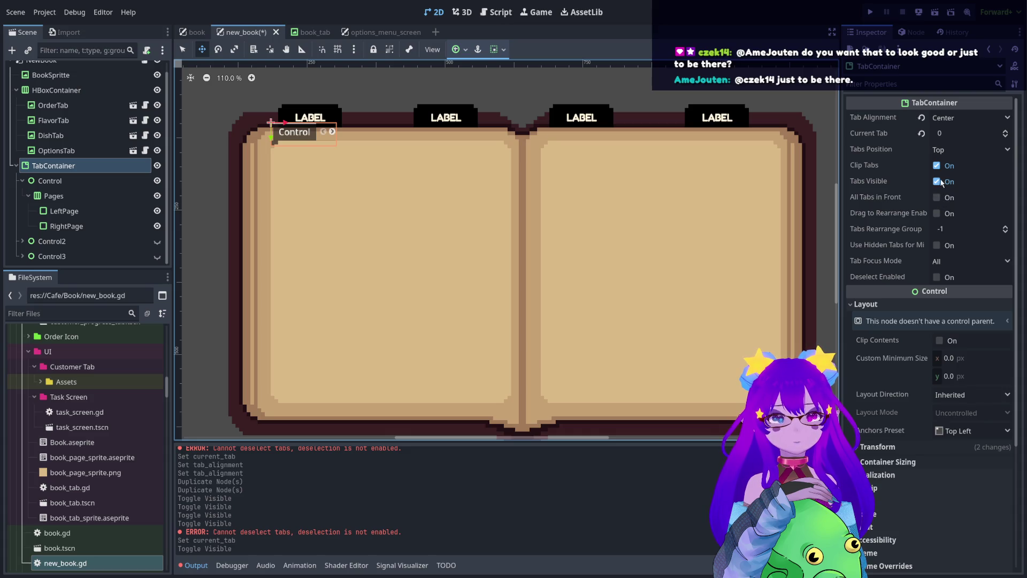
# Turn on Tabs Visible and All Tabs in Front, and turn off Clip Tabs.
pyautogui.click(937, 182)
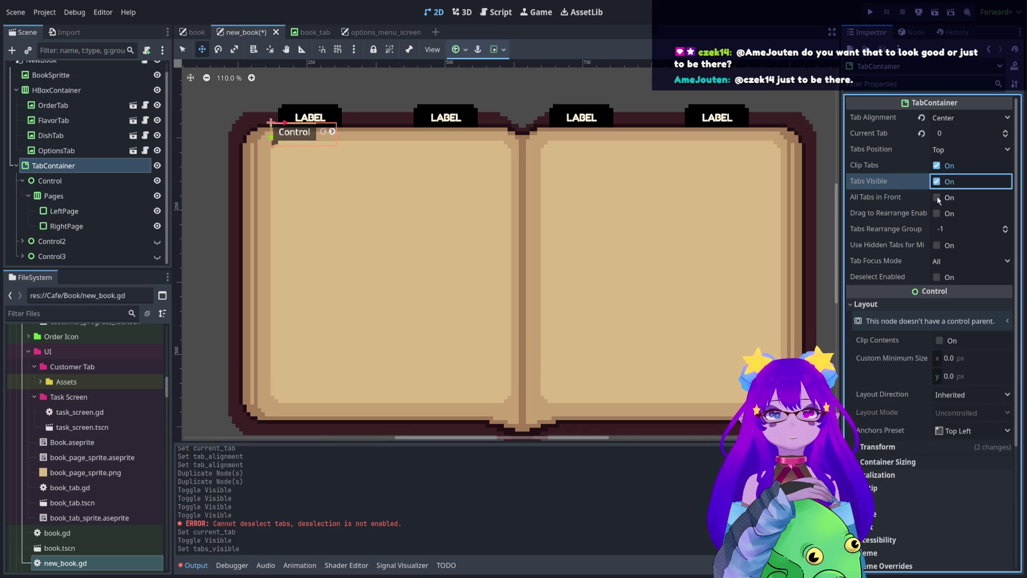
pyautogui.click(937, 197)
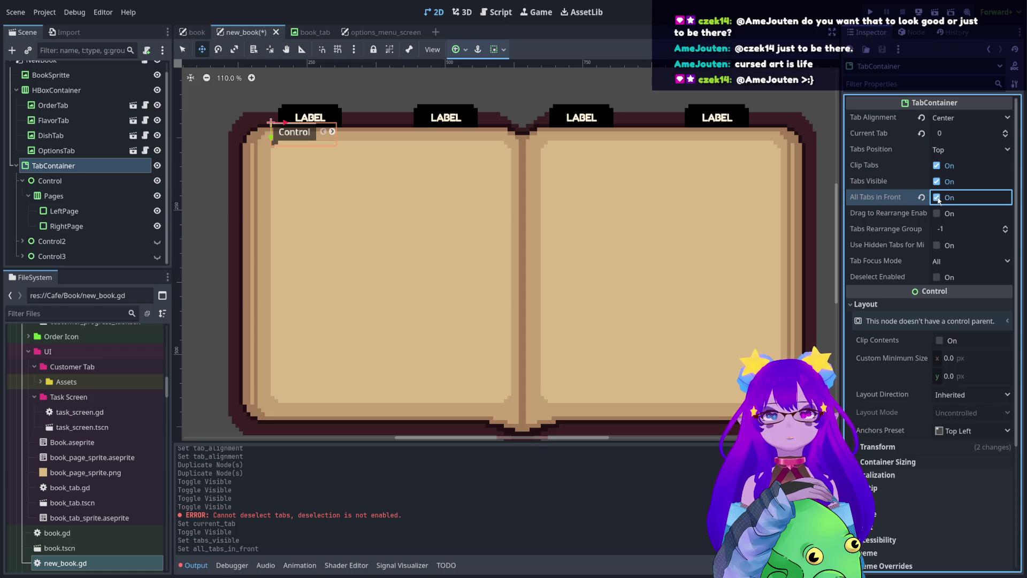
pyautogui.click(937, 165)
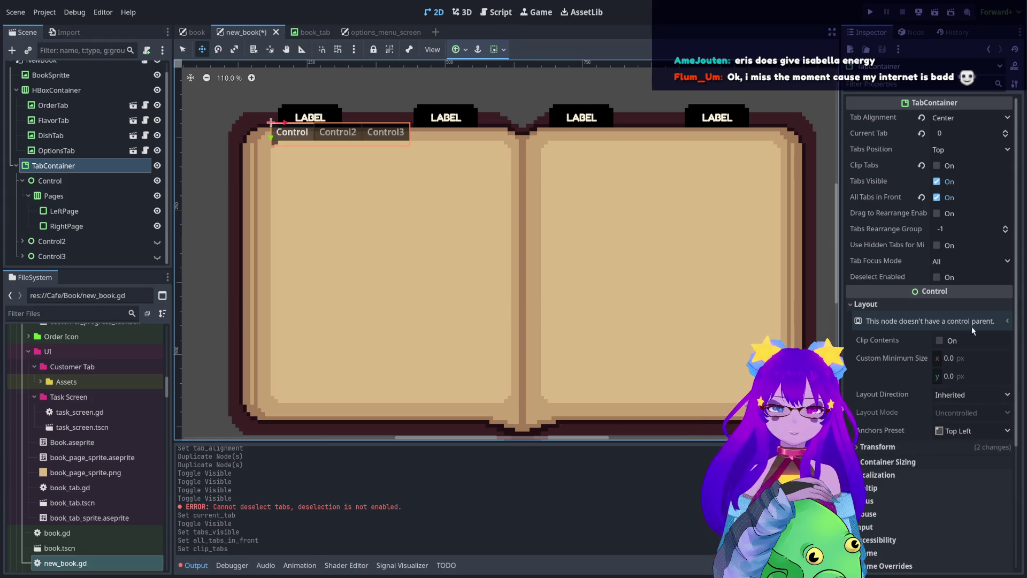
pyautogui.scroll(-2, 926, 326)
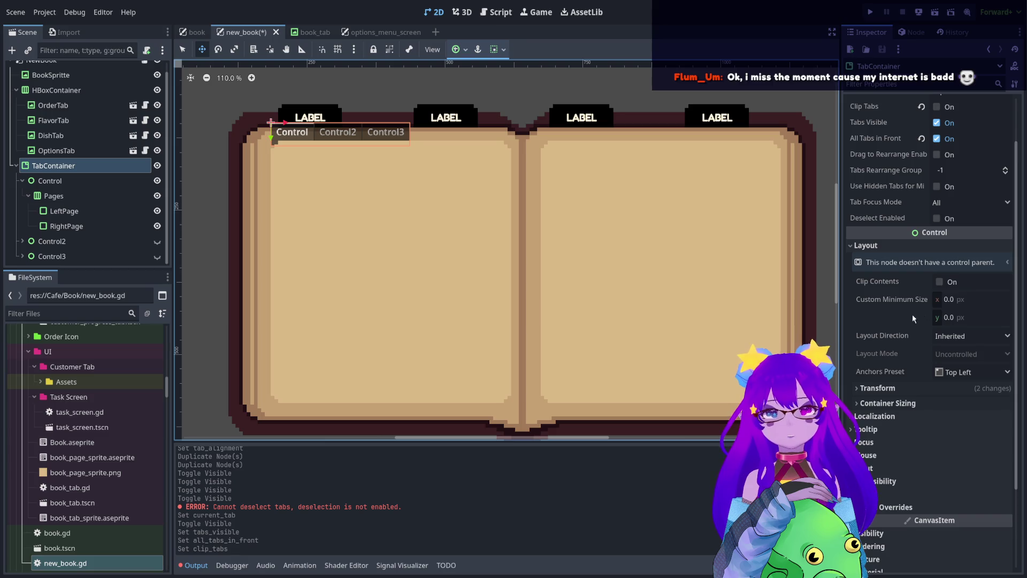
# Expand the TabContainer's Theme Overrides and its Icons group.
pyautogui.click(903, 404)
pyautogui.click(903, 405)
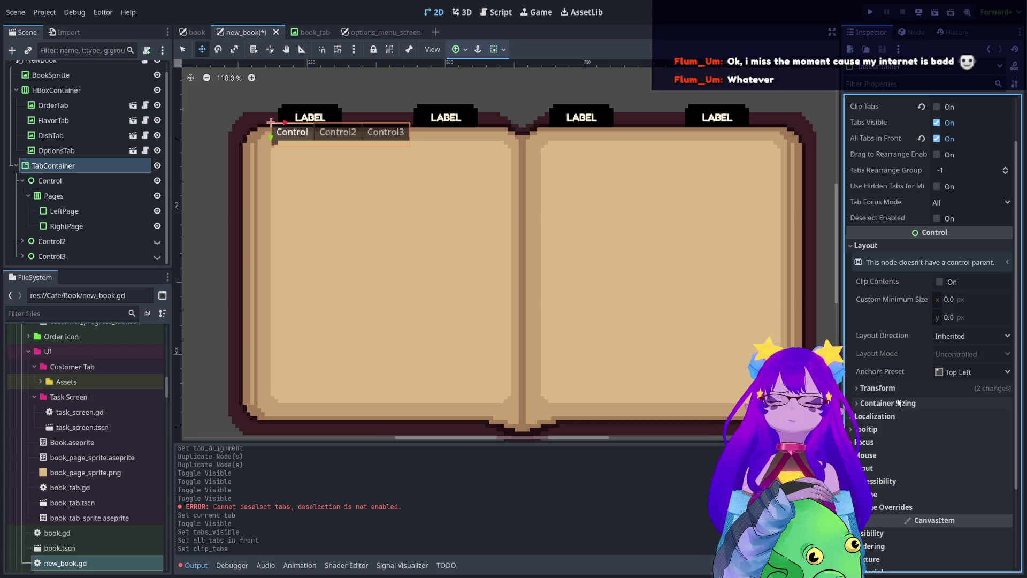
pyautogui.click(897, 508)
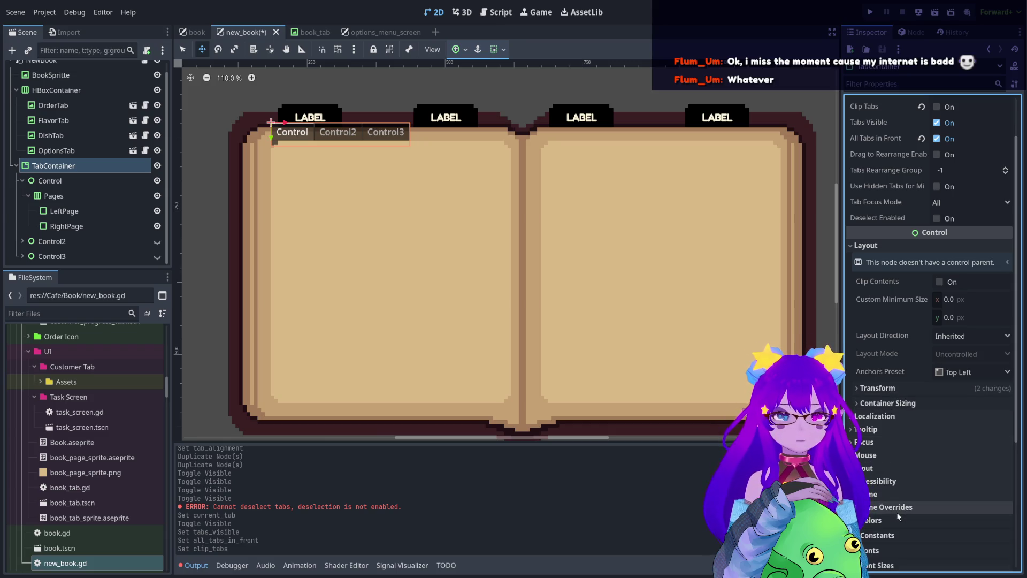
pyautogui.scroll(-3, 893, 498)
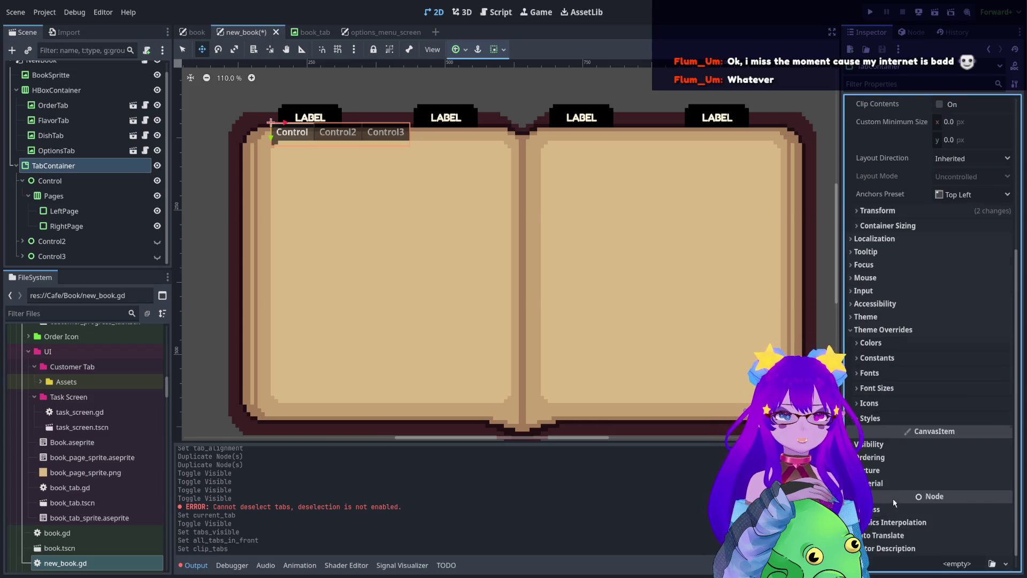
pyautogui.click(905, 406)
pyautogui.scroll(-2, 905, 406)
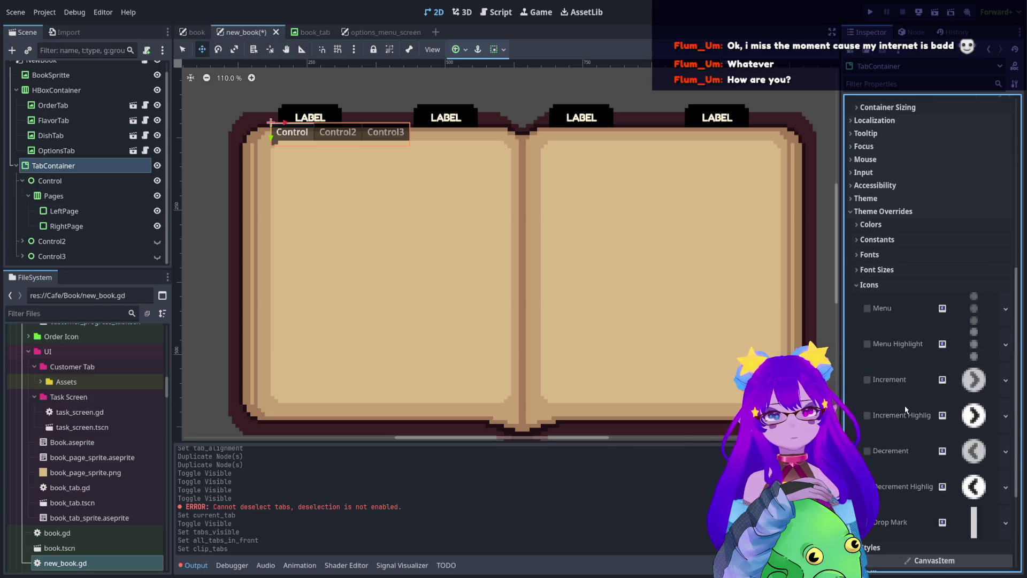
# Browse the Menu icon, Styles, Fonts and Constants override groups, collapsing each again.
pyautogui.click(974, 309)
pyautogui.click(975, 310)
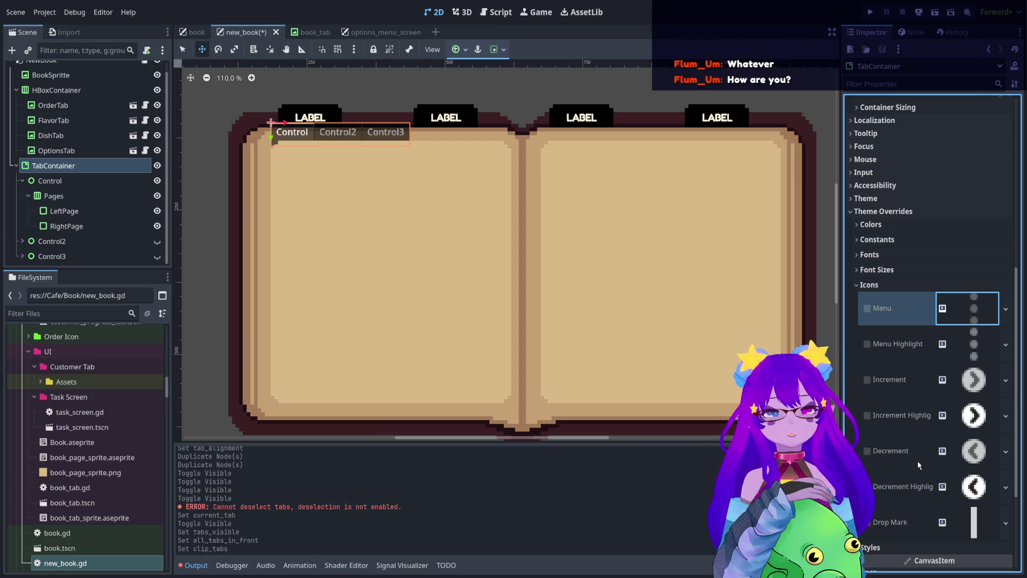
pyautogui.click(870, 286)
pyautogui.click(868, 398)
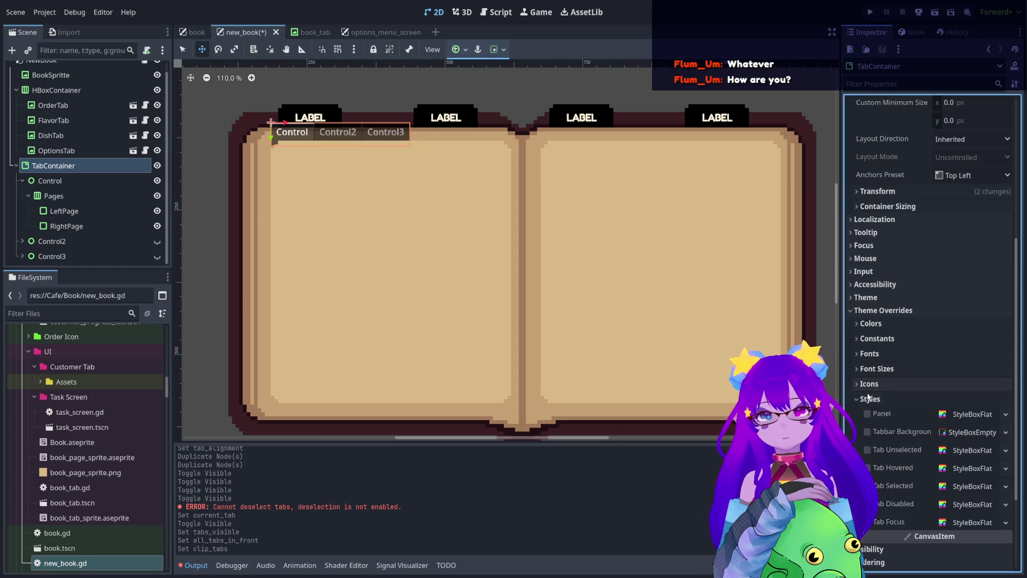
pyautogui.click(869, 398)
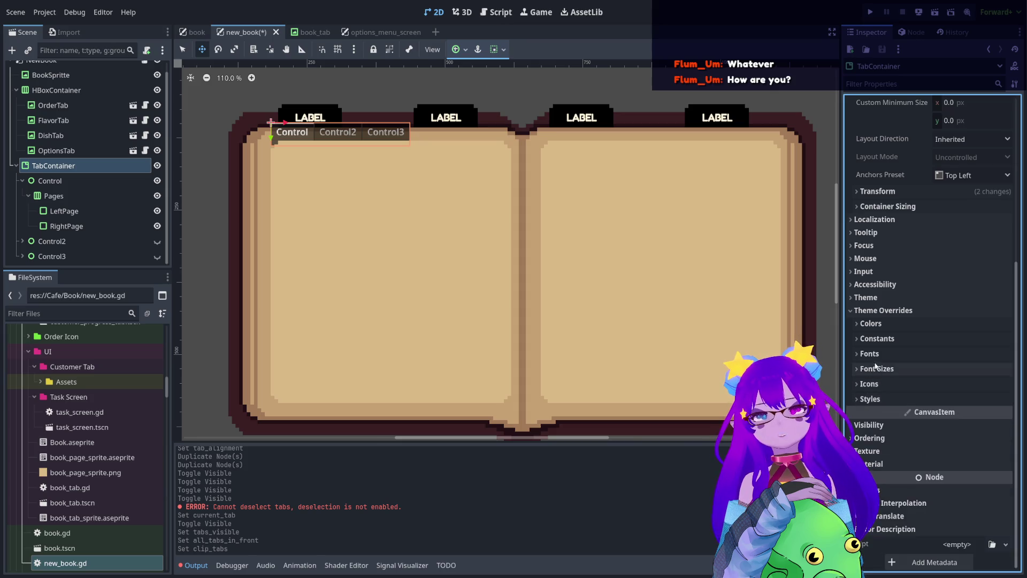
pyautogui.click(876, 353)
pyautogui.click(875, 353)
pyautogui.click(877, 339)
pyautogui.click(877, 339)
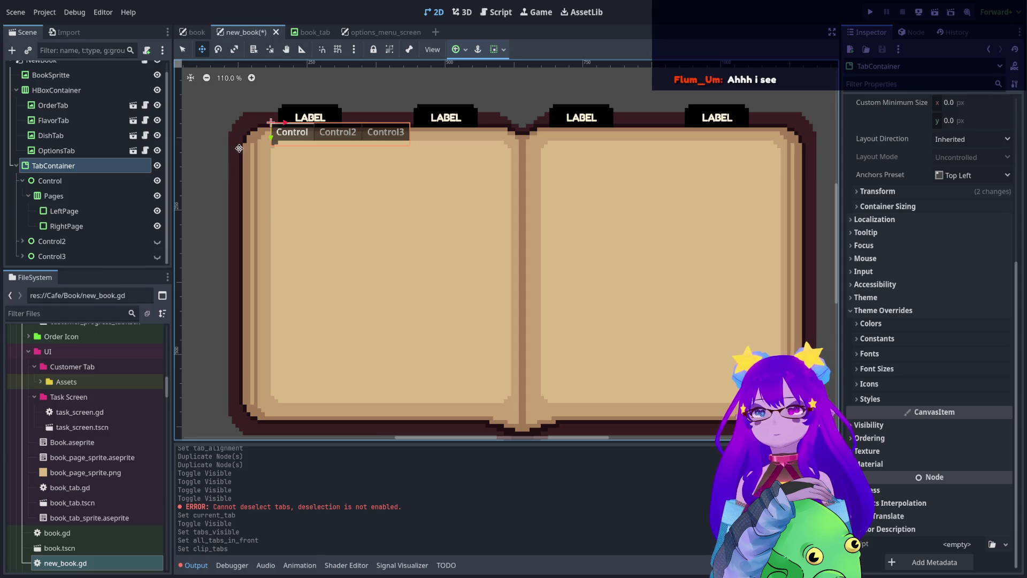
# Try a different Anchors Preset on the TabContainer, then undo it with Ctrl+Z.
pyautogui.scroll(4, 256, 133)
pyautogui.scroll(-4, 312, 160)
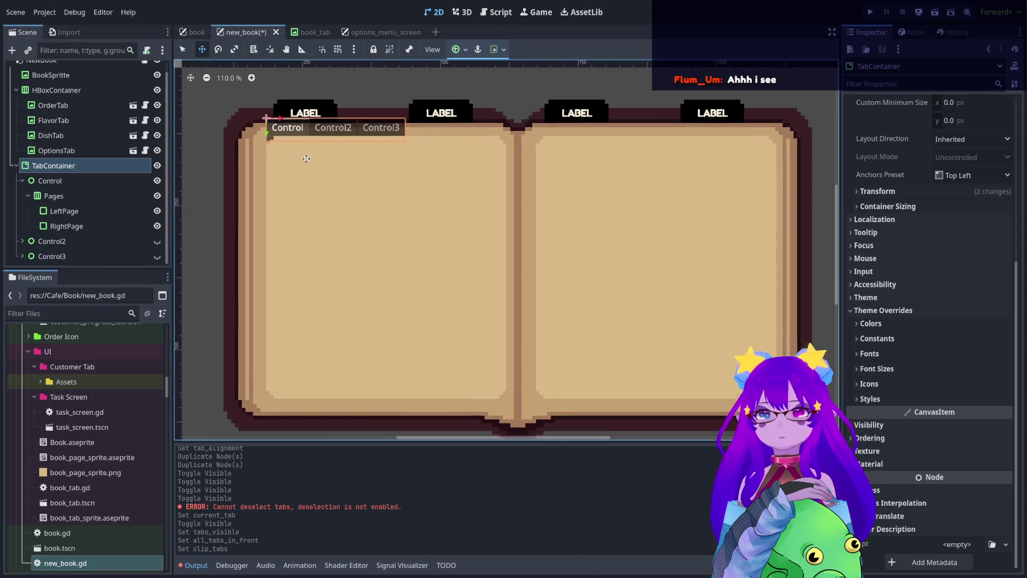
pyautogui.scroll(5, 917, 242)
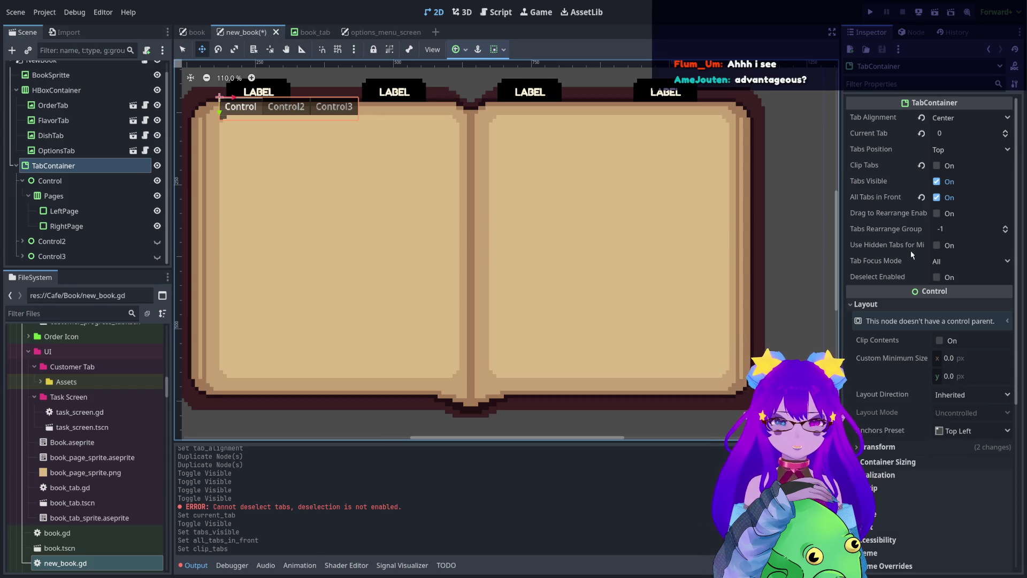
pyautogui.scroll(-2, 889, 393)
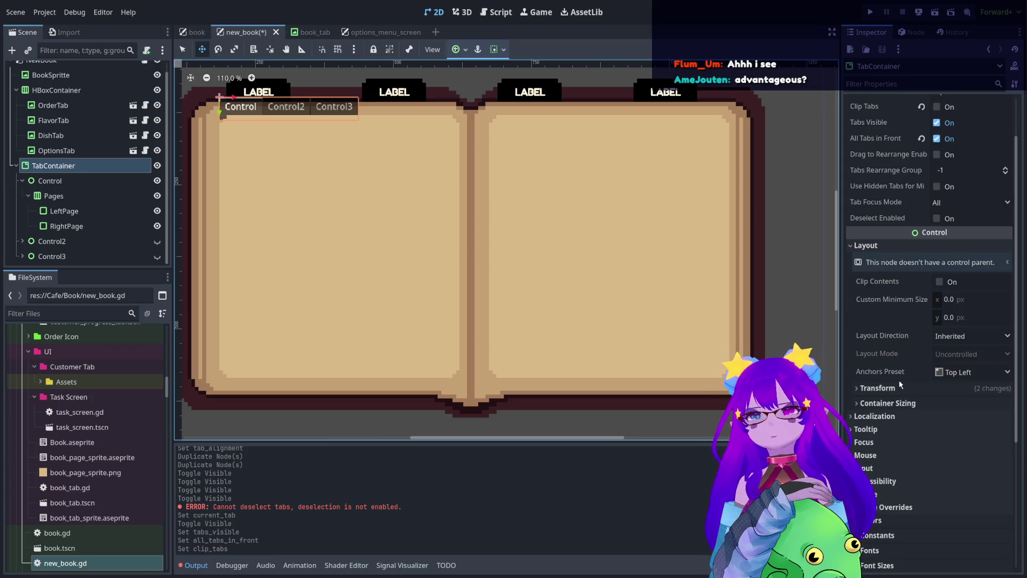
pyautogui.click(894, 388)
pyautogui.click(894, 387)
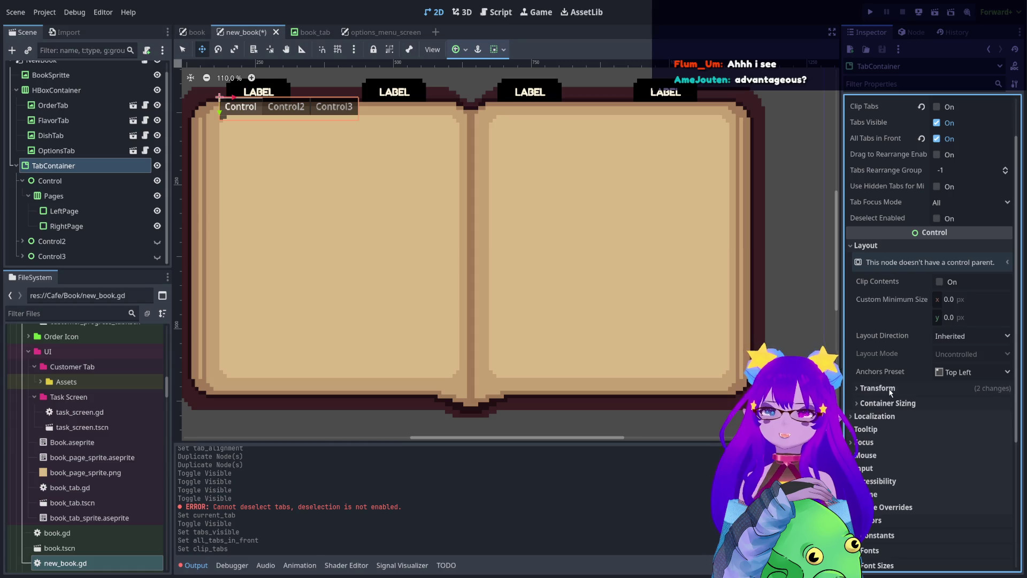
pyautogui.click(943, 372)
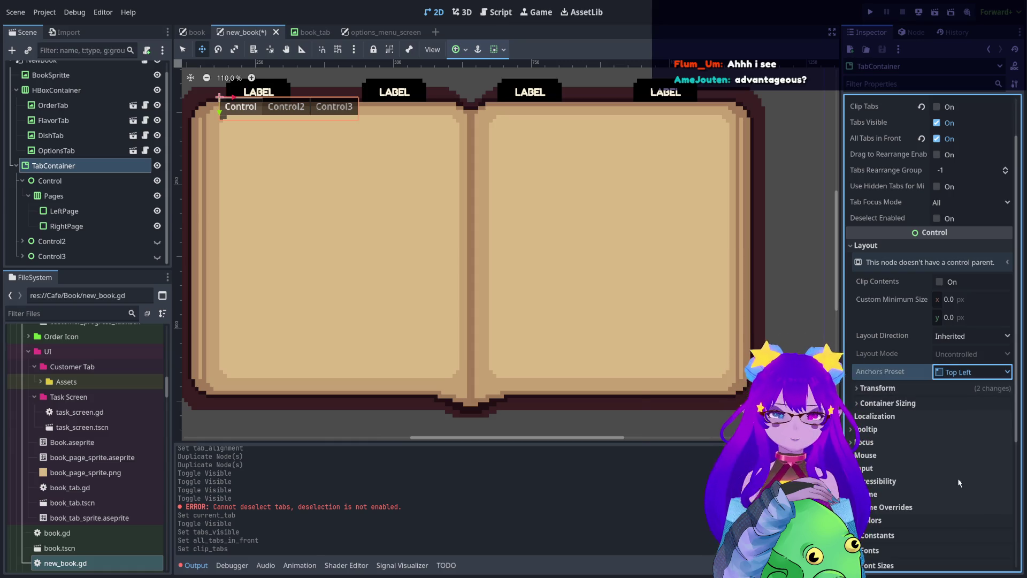
pyautogui.press('Down')
pyautogui.scroll(-5, 619, 308)
pyautogui.hotkey('ctrl', 'z')
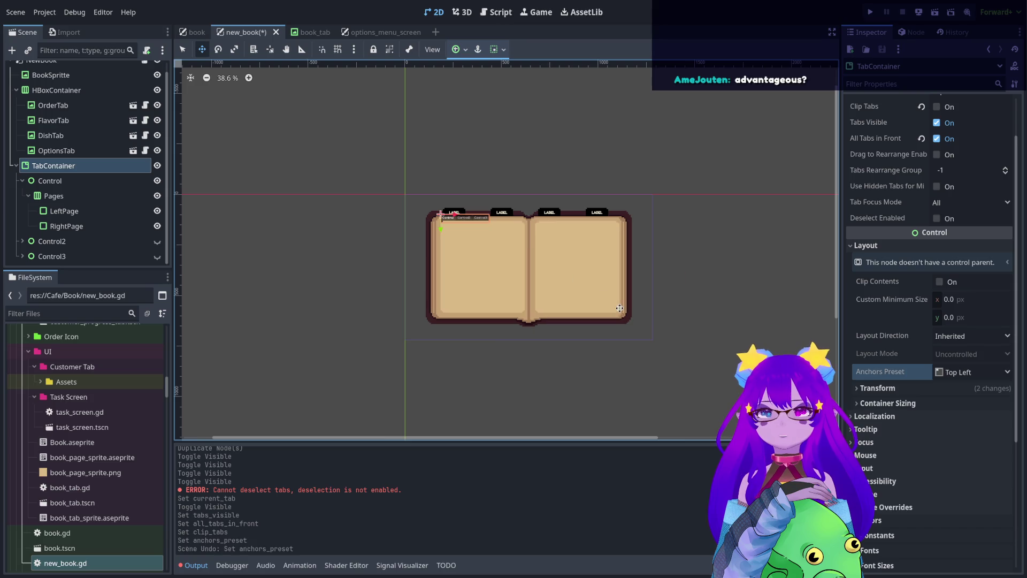
# Expand Container Sizing to see both directions set to Fill.
pyautogui.scroll(4, 619, 308)
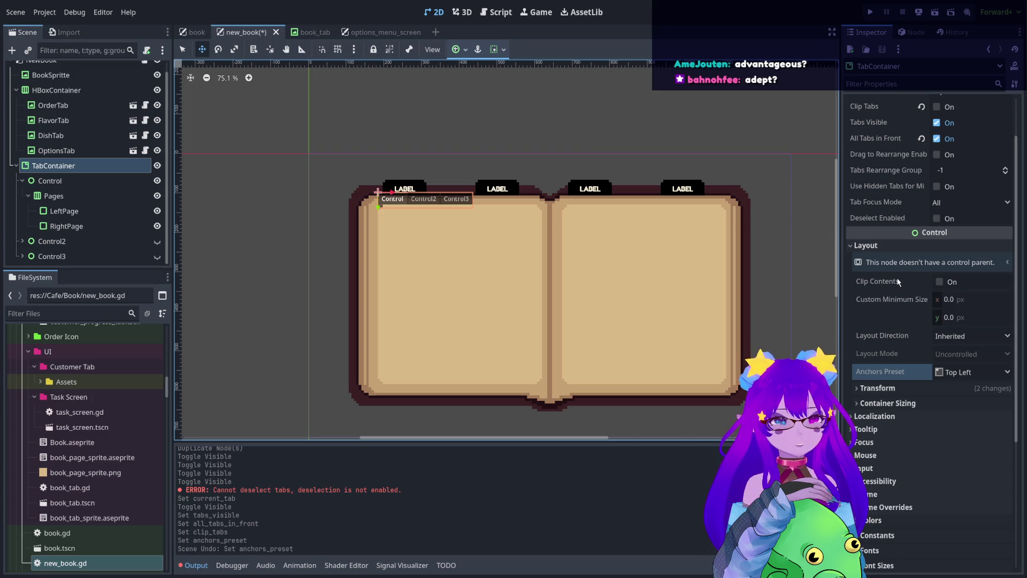
pyautogui.scroll(-3, 880, 348)
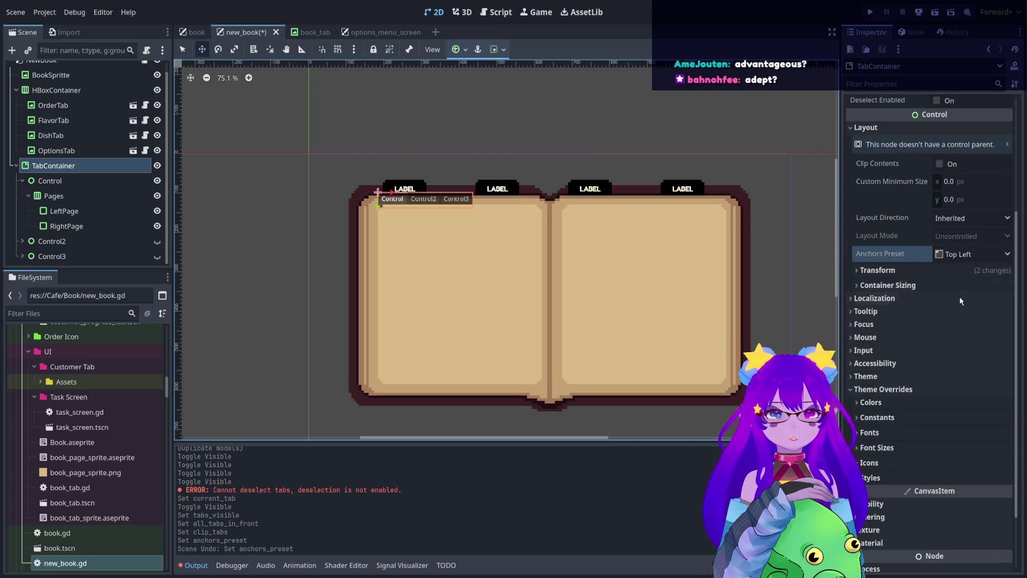
pyautogui.click(936, 284)
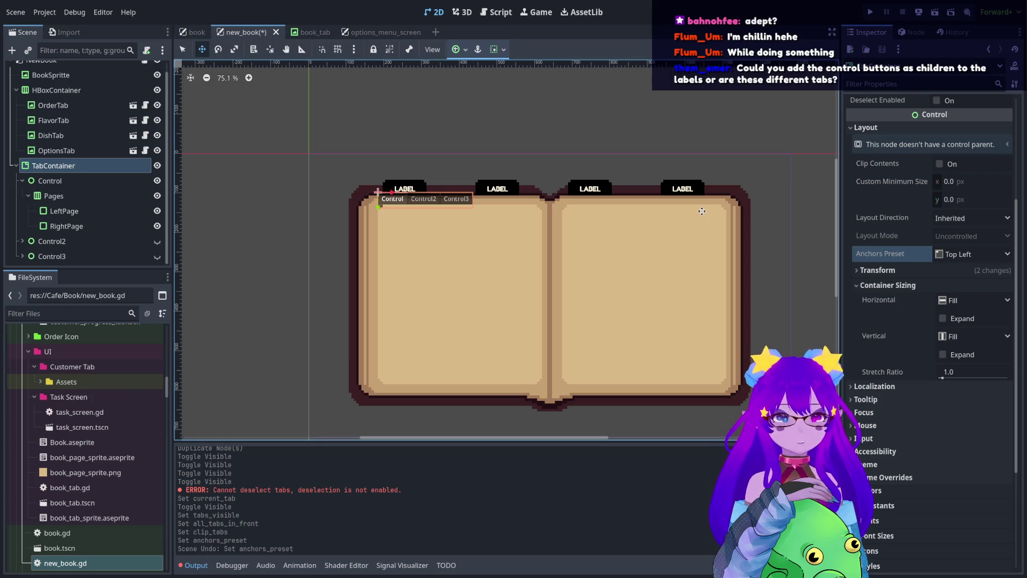
pyautogui.scroll(6, 440, 165)
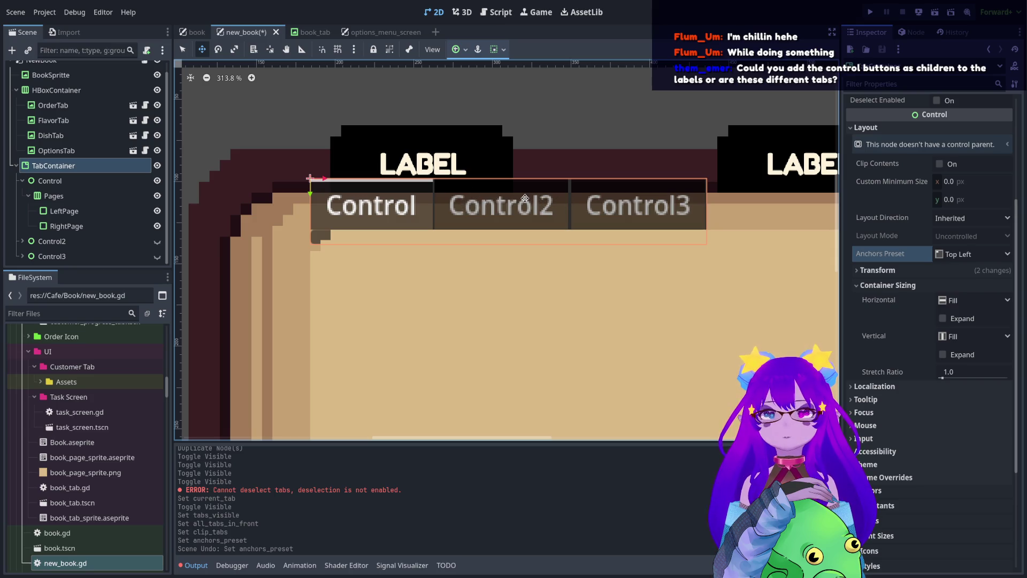
pyautogui.click(381, 33)
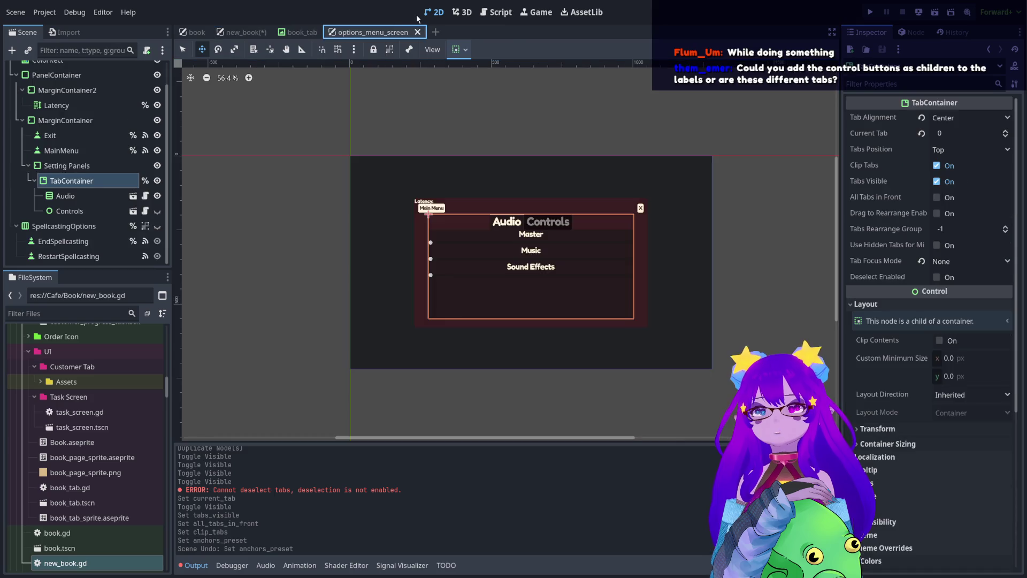
pyautogui.scroll(6, 529, 229)
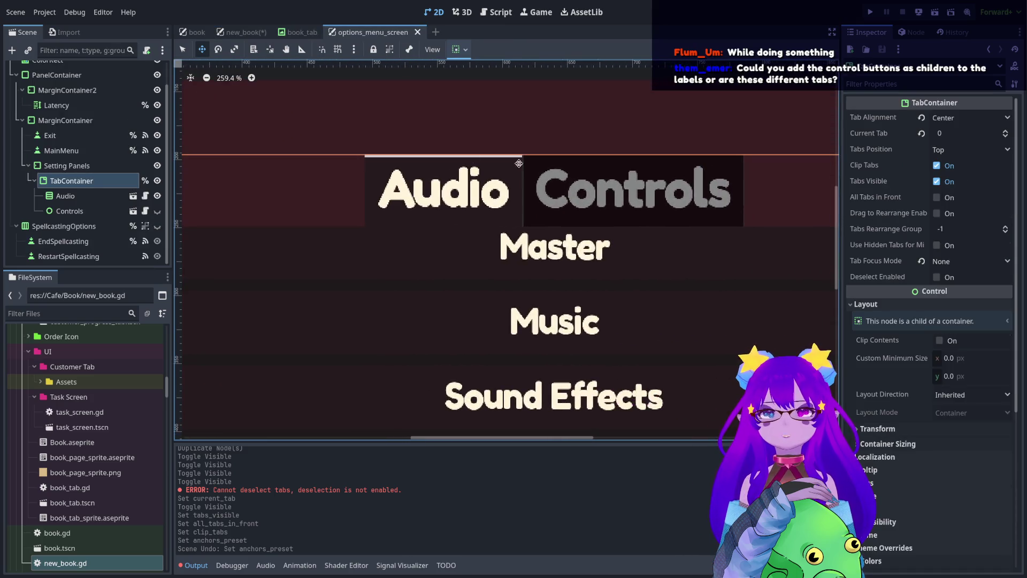
pyautogui.click(301, 32)
pyautogui.click(241, 32)
pyautogui.scroll(-3, 585, 213)
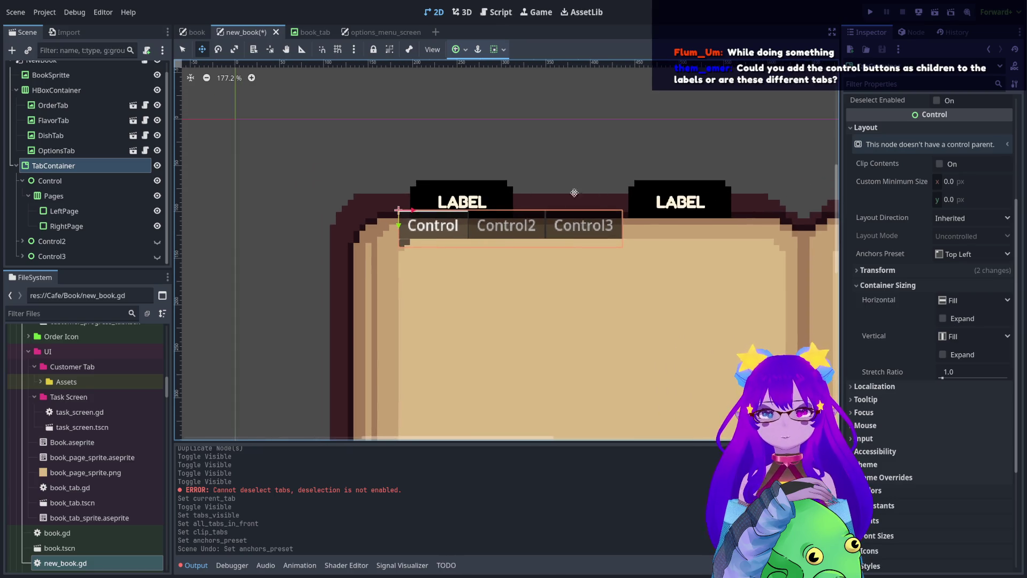
pyautogui.scroll(-4, 508, 203)
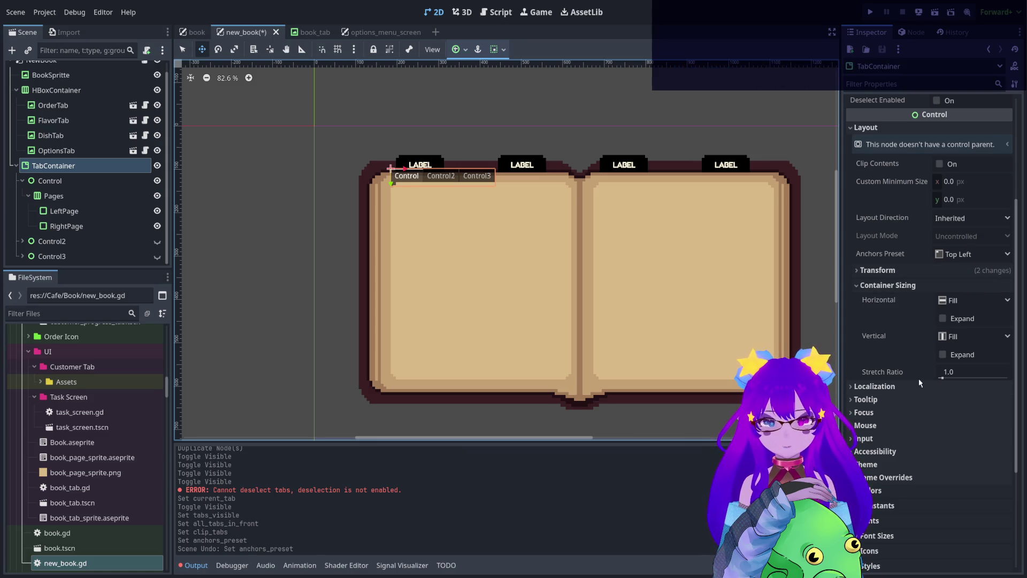
pyautogui.click(936, 270)
# Set the TabContainer's Tab Alignment to Left.
pyautogui.click(934, 272)
pyautogui.scroll(4, 925, 284)
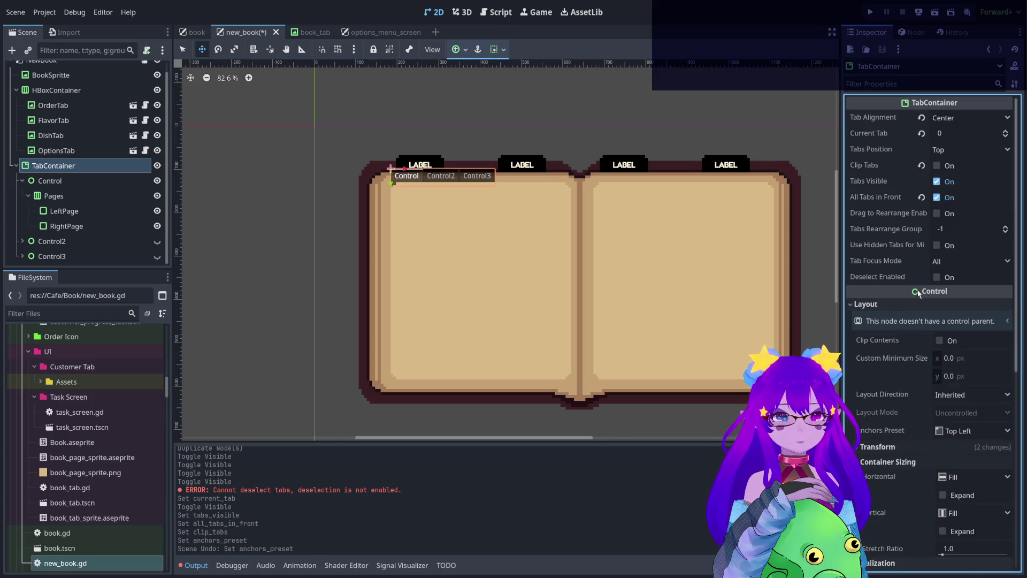
pyautogui.click(944, 118)
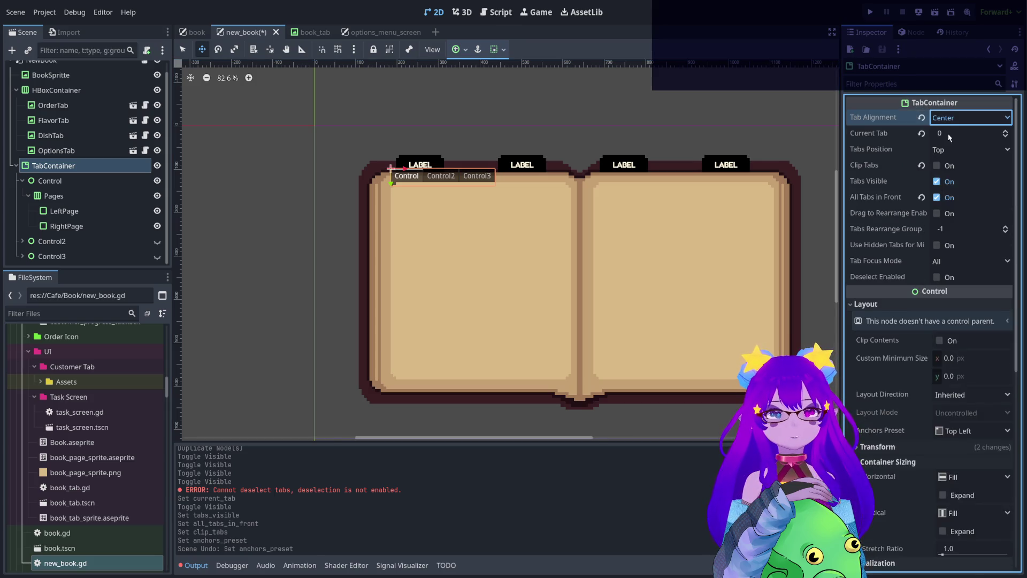
pyautogui.click(948, 131)
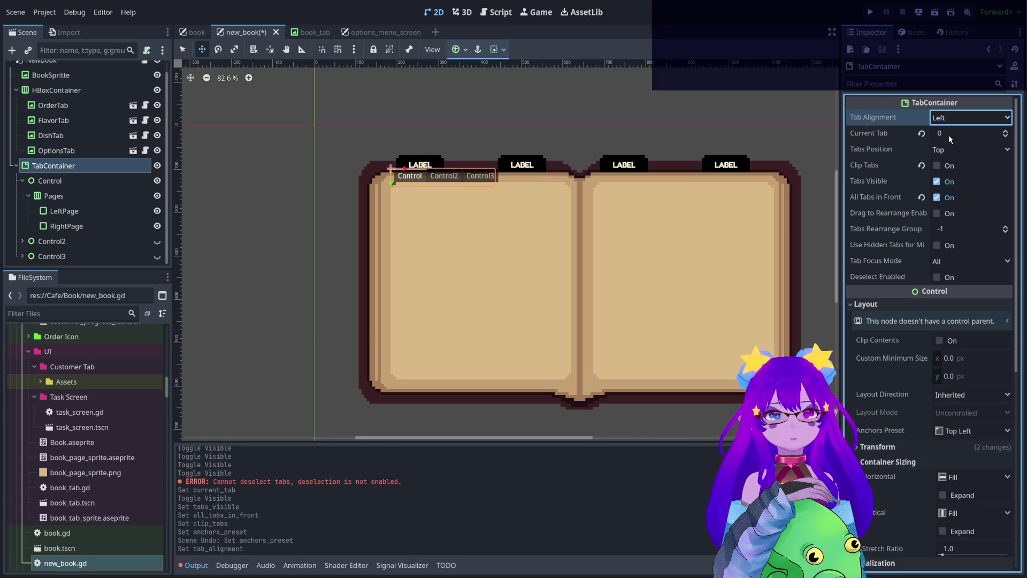
# Try Tabs Position Bottom, then set it back to Top.
pyautogui.click(950, 150)
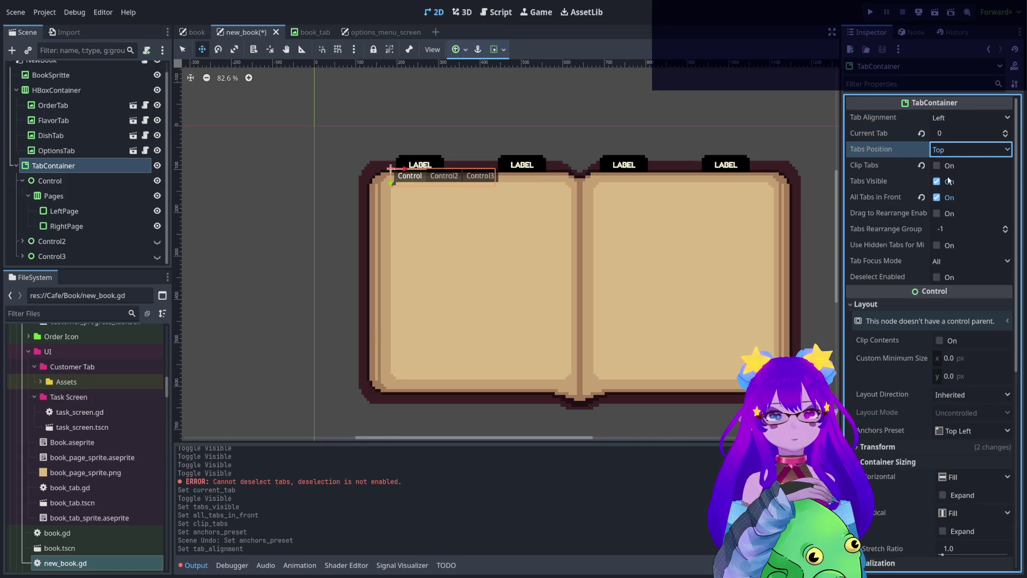
pyautogui.press('Down')
pyautogui.press('Up')
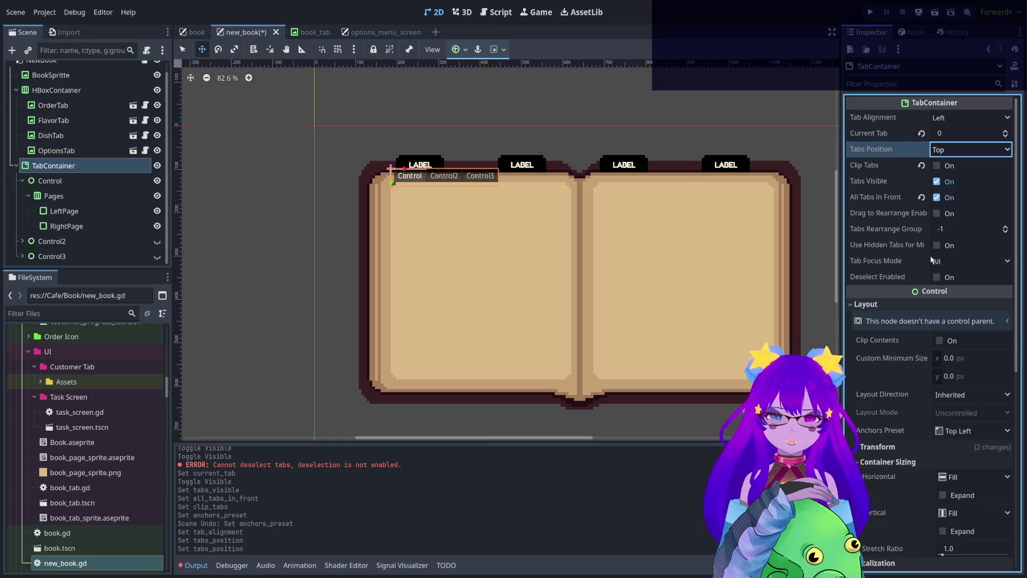
pyautogui.scroll(-5, 912, 397)
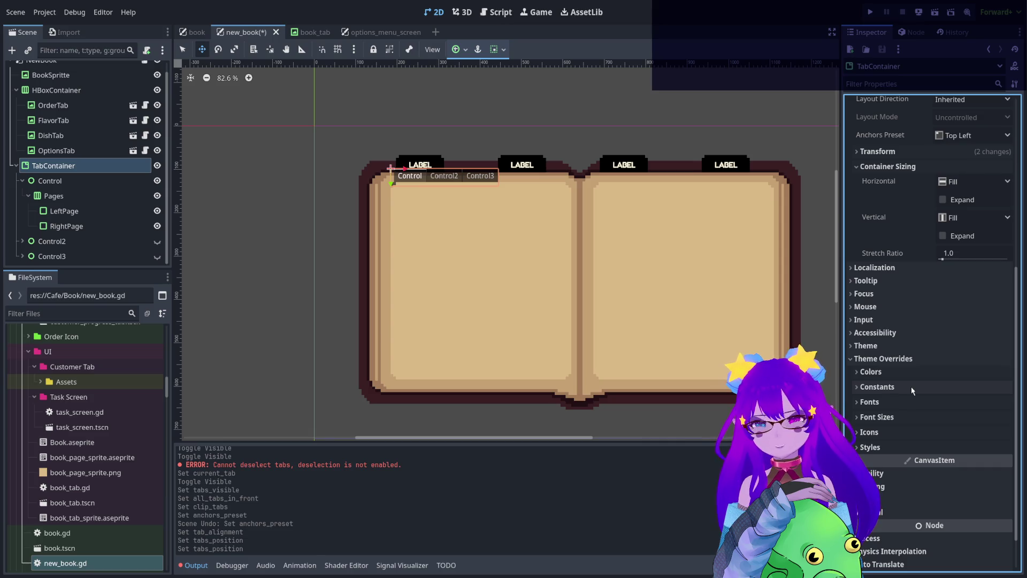
pyautogui.scroll(-1, 911, 391)
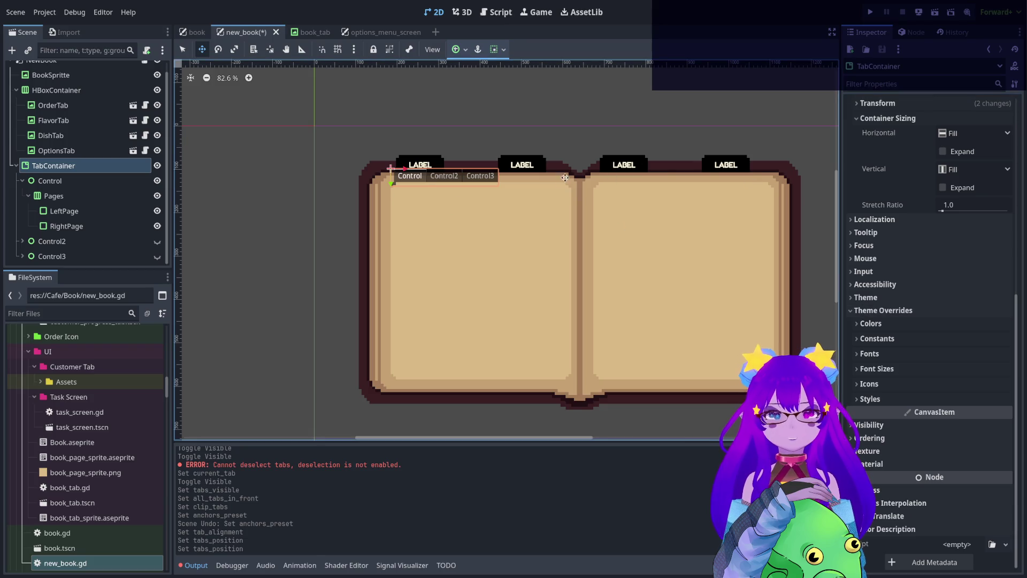
pyautogui.hscroll(2, 557, 187)
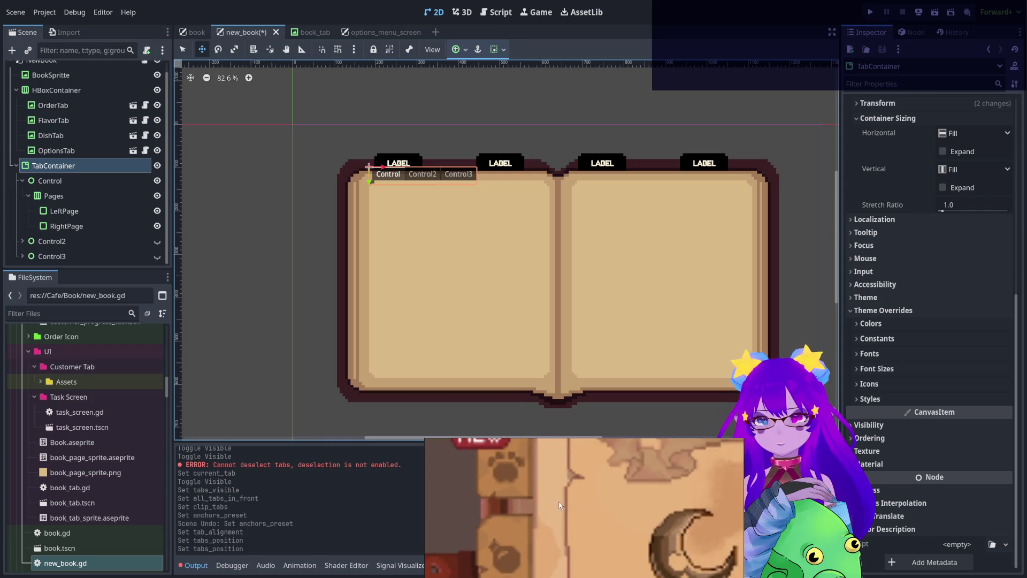
# Pan around the reference image of the tabbed book, then close its window.
pyautogui.moveTo(566, 572)
pyautogui.mouseDown()
pyautogui.moveTo(561, 542)
pyautogui.moveTo(533, 548)
pyautogui.moveTo(561, 486)
pyautogui.mouseUp()
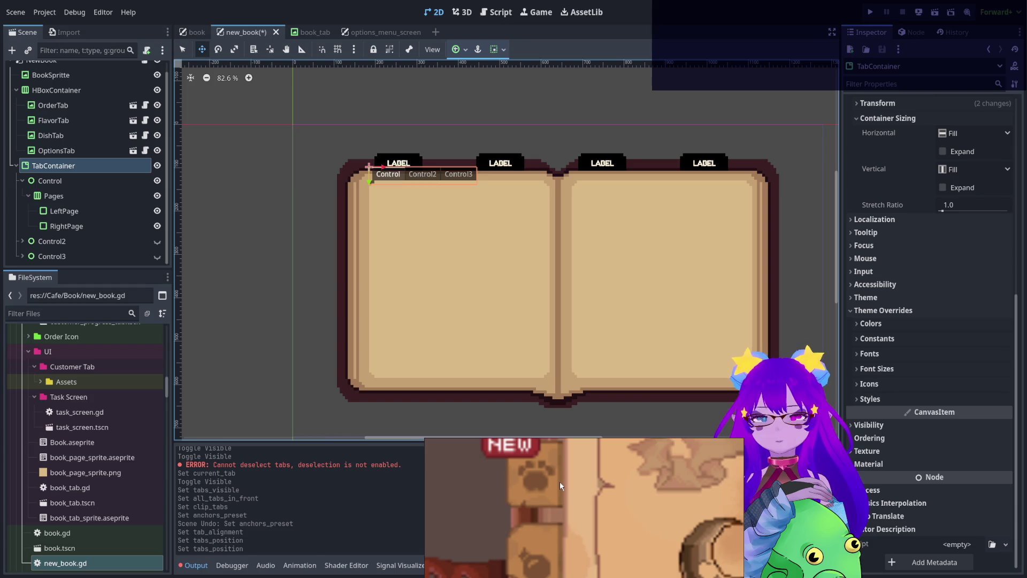
pyautogui.moveTo(556, 535); pyautogui.dragTo(575, 496)
pyautogui.scroll(-6, 549, 552)
pyautogui.scroll(8, 615, 535)
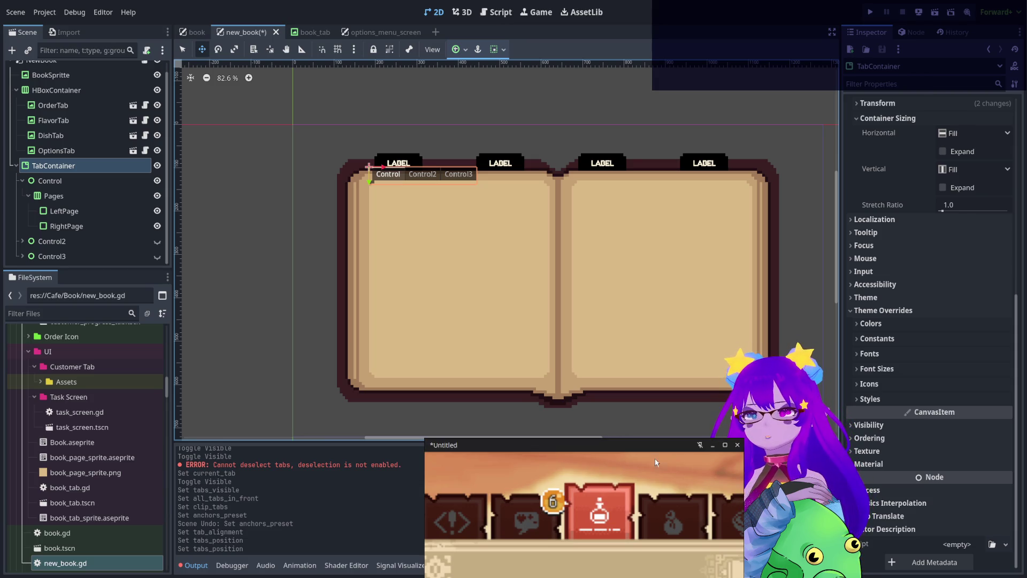
pyautogui.click(736, 443)
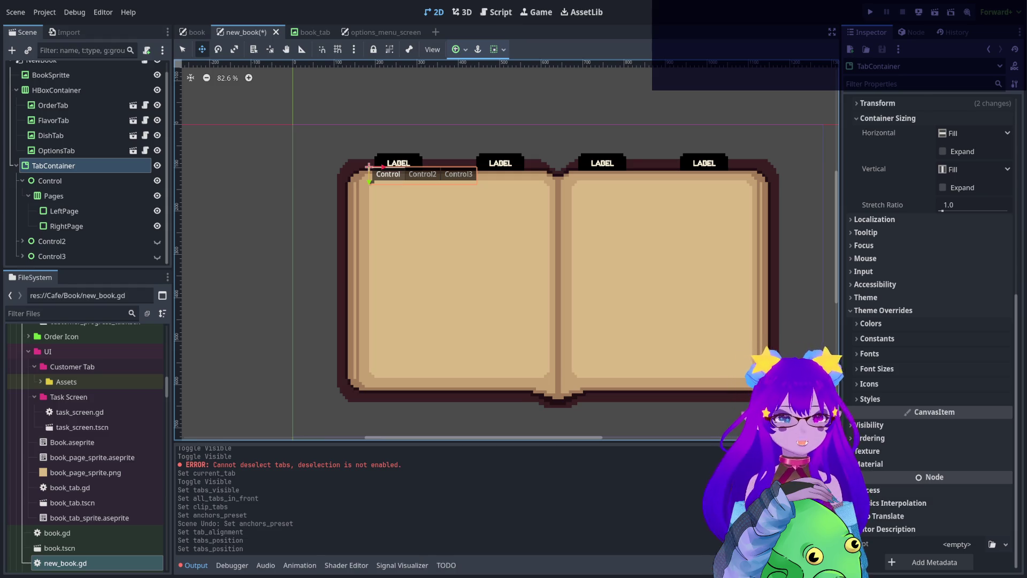
# Undo the tab, duplicated-page and reparent changes so Pages sits under CenterContainer again.
pyautogui.click(535, 36)
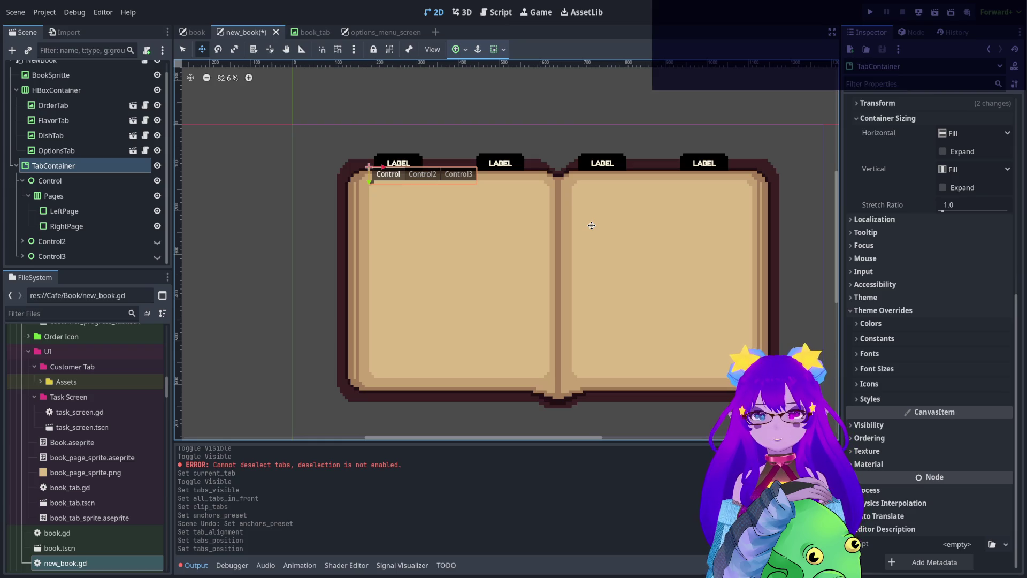
pyautogui.scroll(4, 400, 179)
pyautogui.scroll(11, 400, 179)
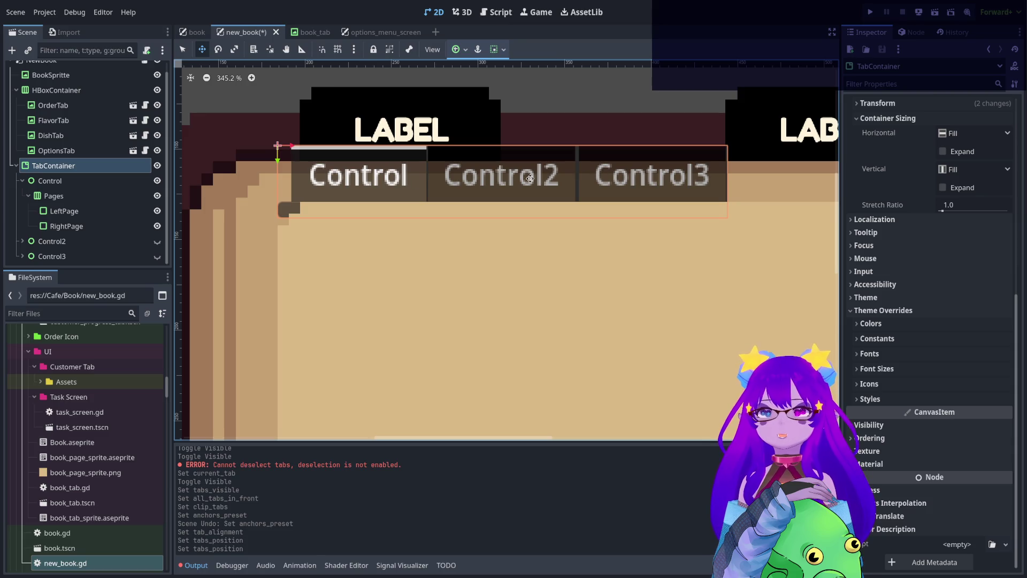
pyautogui.click(76, 175)
pyautogui.hotkey('ctrl', 'z')
pyautogui.hotkey('ctrl', 'z')
pyautogui.hotkey('ctrl', 'z')
pyautogui.hotkey('ctrl', 'z')
pyautogui.hotkey('ctrl', 'z')
pyautogui.hotkey('ctrl', 'z')
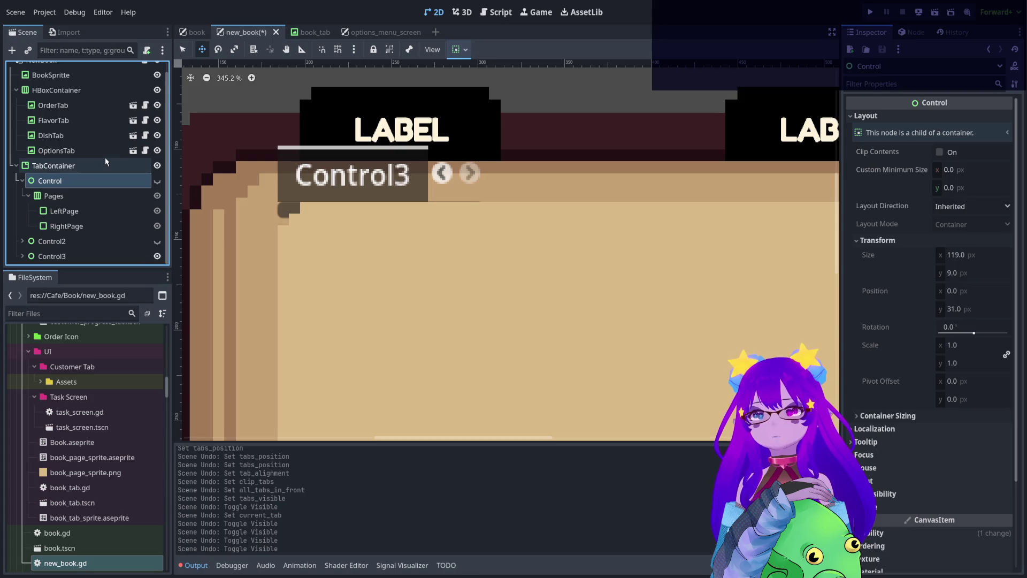
pyautogui.hotkey('ctrl', 'z')
pyautogui.hotkey('ctrl', 'z')
pyautogui.hotkey('ctrl', 'z')
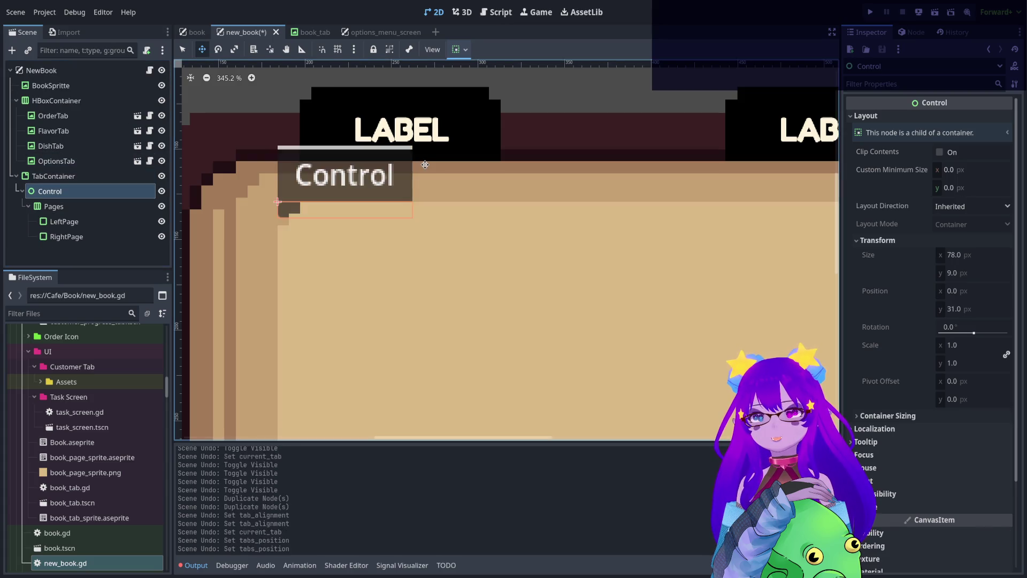
pyautogui.hotkey('ctrl', 'z')
pyautogui.hotkey('ctrl', 'z')
pyautogui.hotkey('ctrl', 'z')
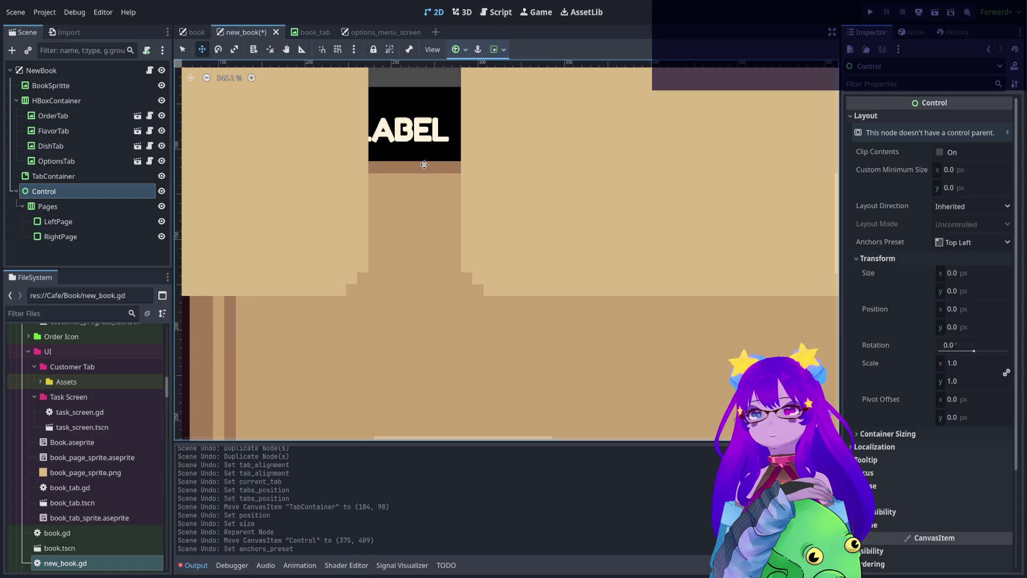
pyautogui.hotkey('ctrl', 'z')
pyautogui.hotkey('ctrl', 'z')
pyautogui.hotkey('ctrl', 'z')
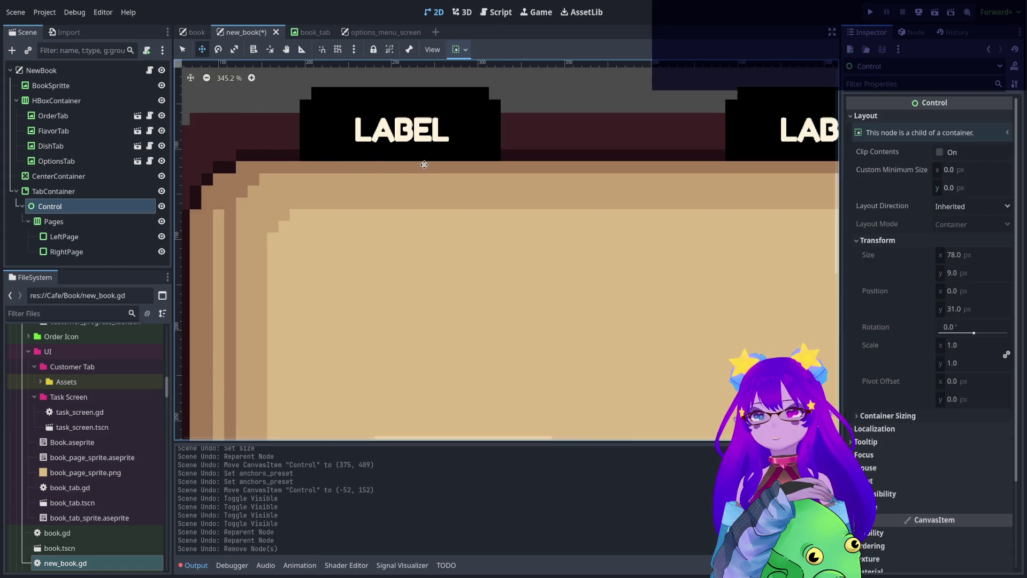
pyautogui.hotkey('ctrl', 'z')
pyautogui.hotkey('ctrl', 'z')
pyautogui.hotkey('ctrl', 'z')
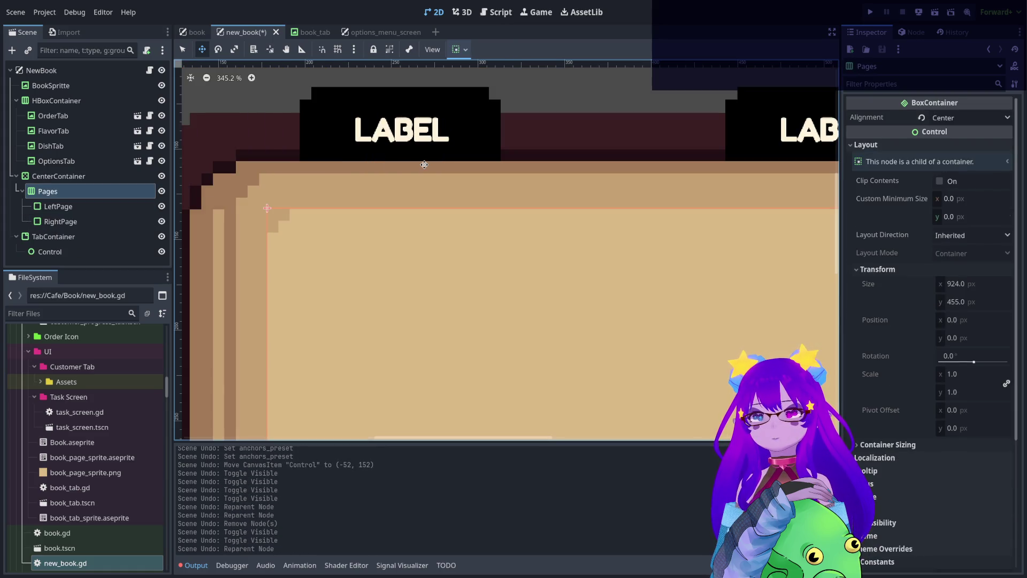
# Save the new_book scene with Ctrl+S.
pyautogui.scroll(-8, 424, 164)
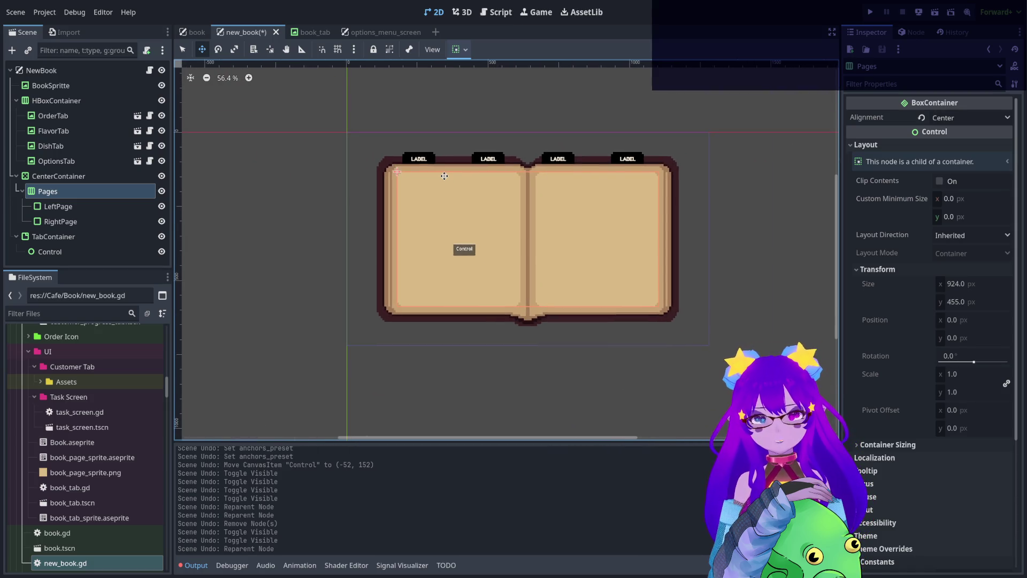
pyautogui.scroll(5, 507, 204)
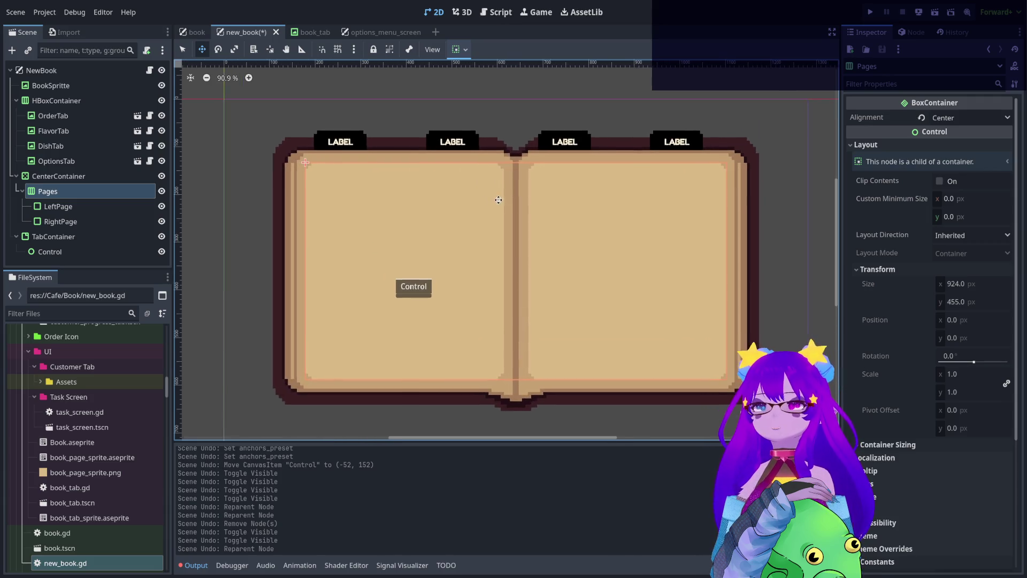
pyautogui.hotkey('ctrl', 's')
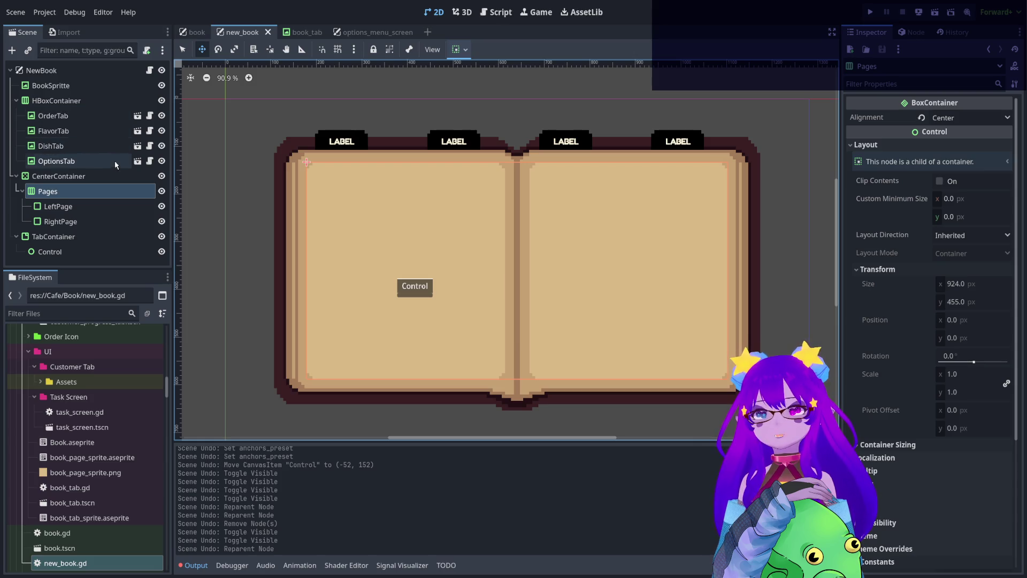
# Rename HBoxContainer to Tabs, give it a scene-unique name, and open new_book.gd.
pyautogui.click(123, 97)
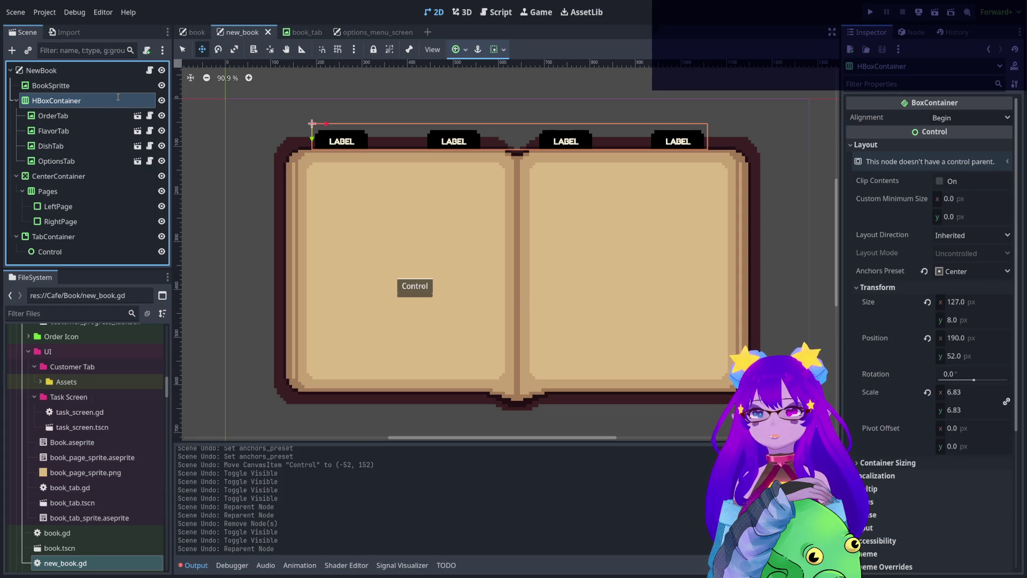
pyautogui.write('Tabs')
pyautogui.press('Return')
pyautogui.rightClick(118, 100)
pyautogui.click(148, 78)
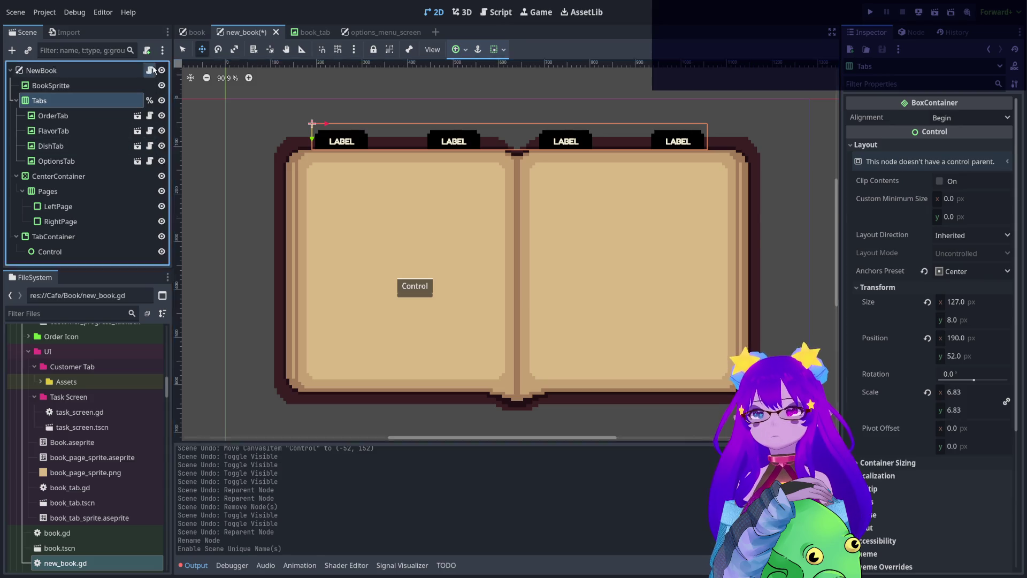
pyautogui.click(150, 70)
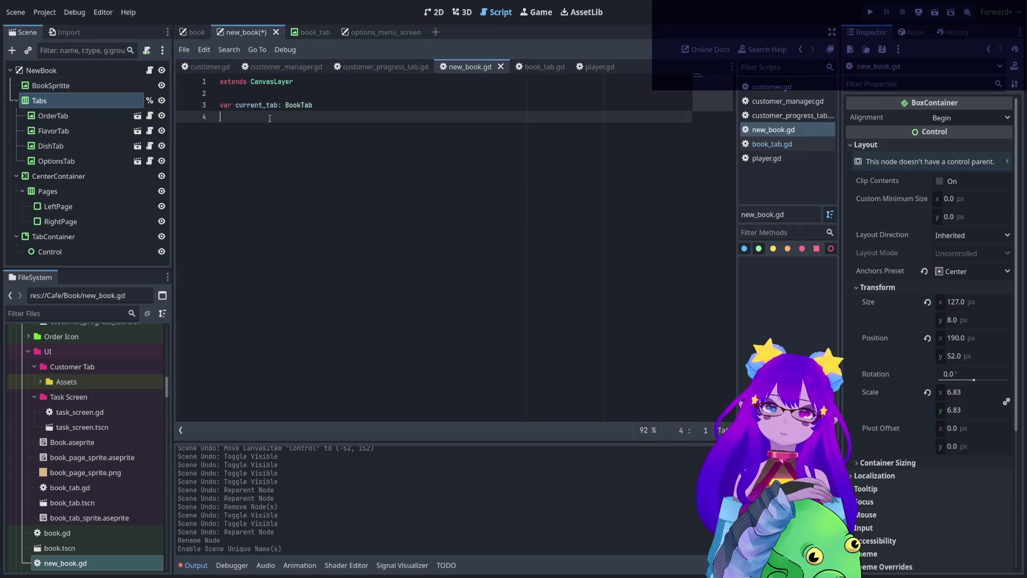
# Type 'var tab' on line 4 of new_book.gd, then check options_menu_screen for reference.
pyautogui.write('var tab')
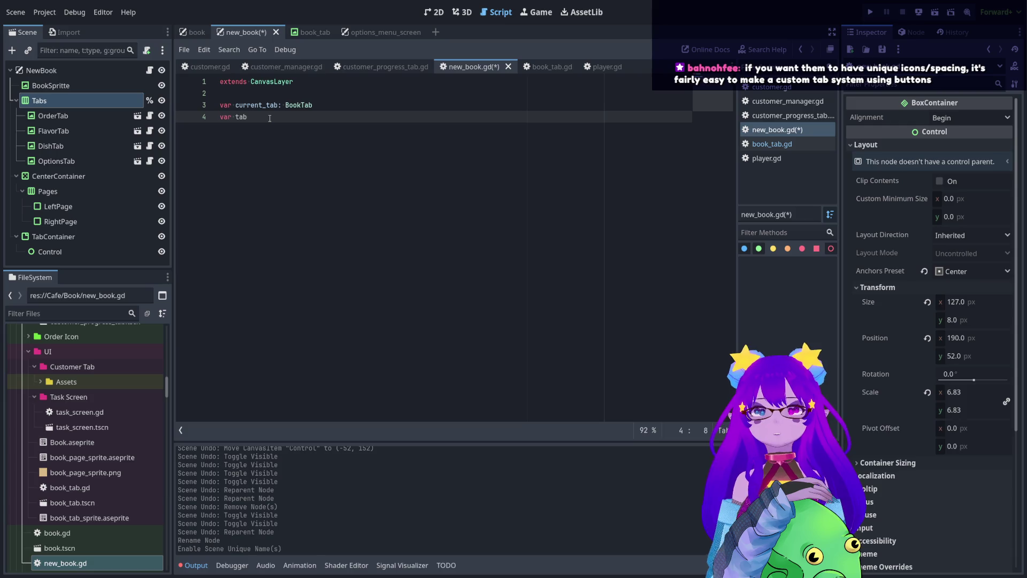
pyautogui.click(381, 32)
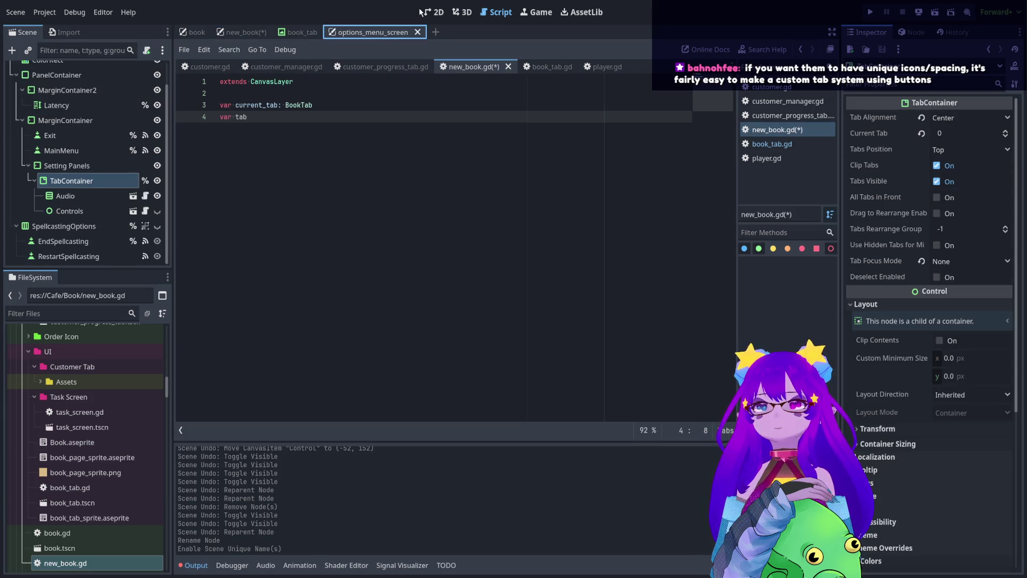
# Compare the options_menu_screen and book_tab scenes' tab layouts, then return to new_book.
pyautogui.click(434, 12)
pyautogui.click(299, 32)
pyautogui.scroll(-2, 460, 218)
pyautogui.hscroll(1, 474, 224)
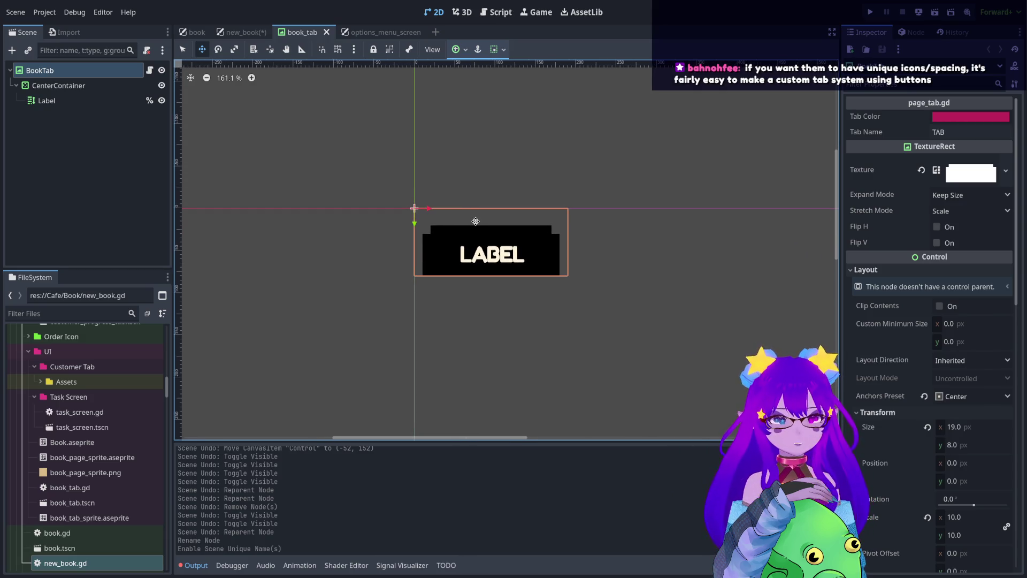
pyautogui.click(248, 32)
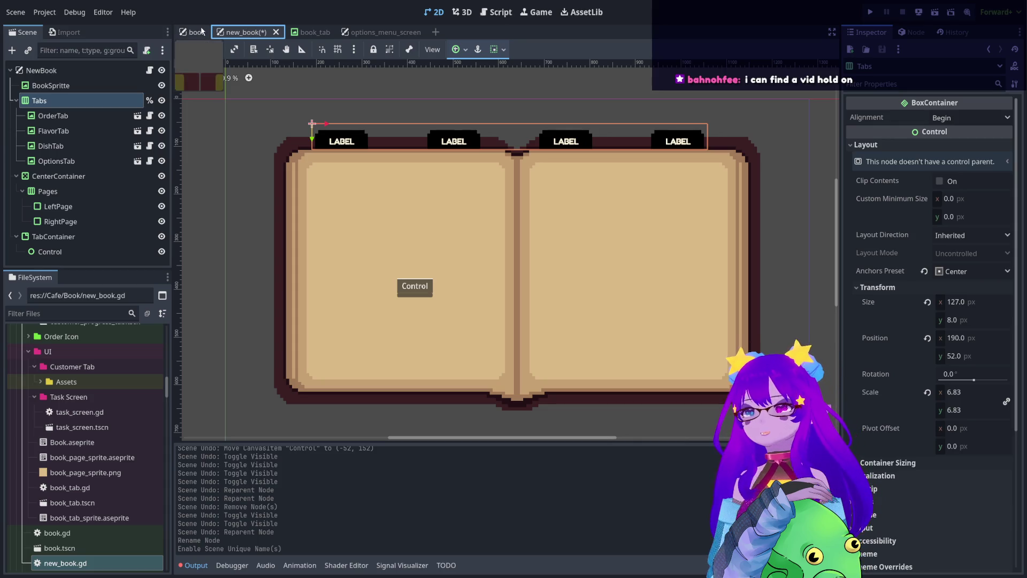
# Recheck book_tab and options_menu_screen, then show new_book's layout in the 2D view.
pyautogui.click(319, 38)
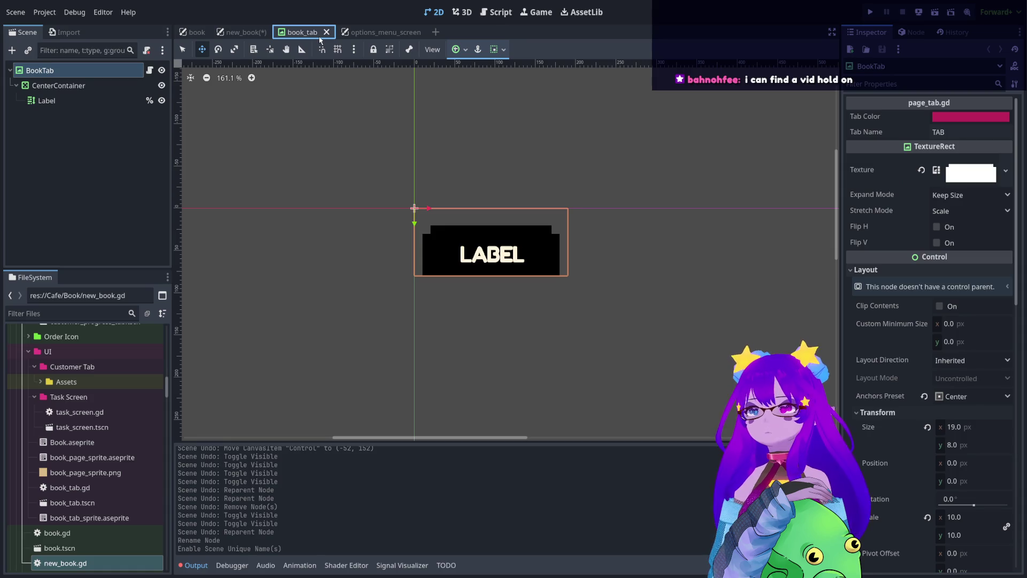
pyautogui.click(369, 32)
pyautogui.click(496, 18)
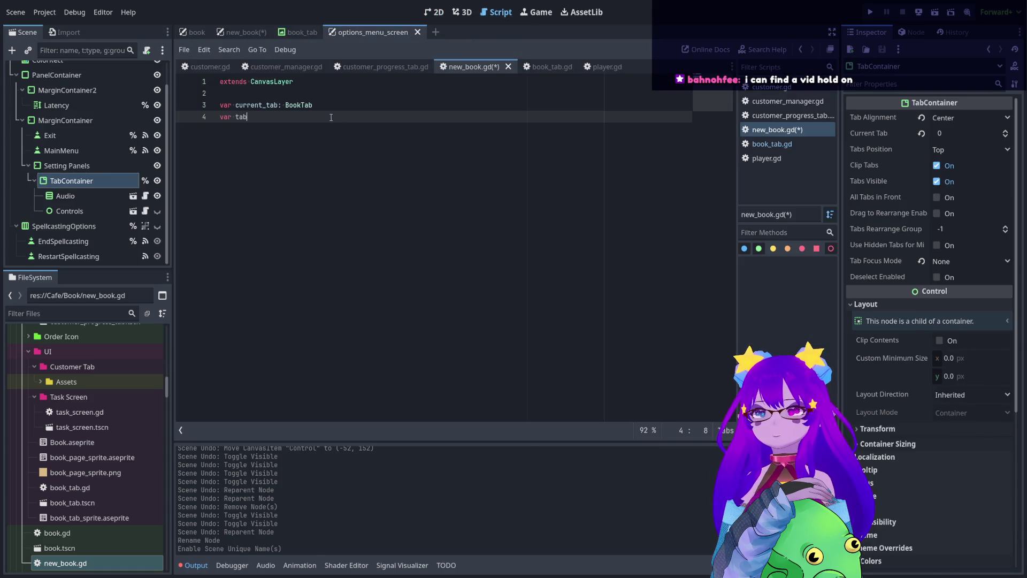
pyautogui.click(247, 35)
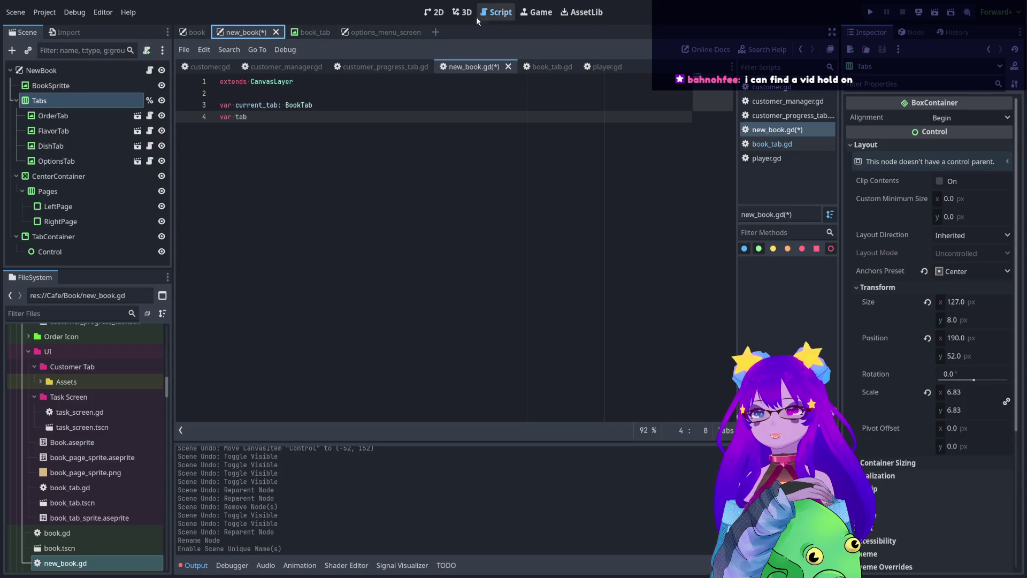
pyautogui.click(433, 11)
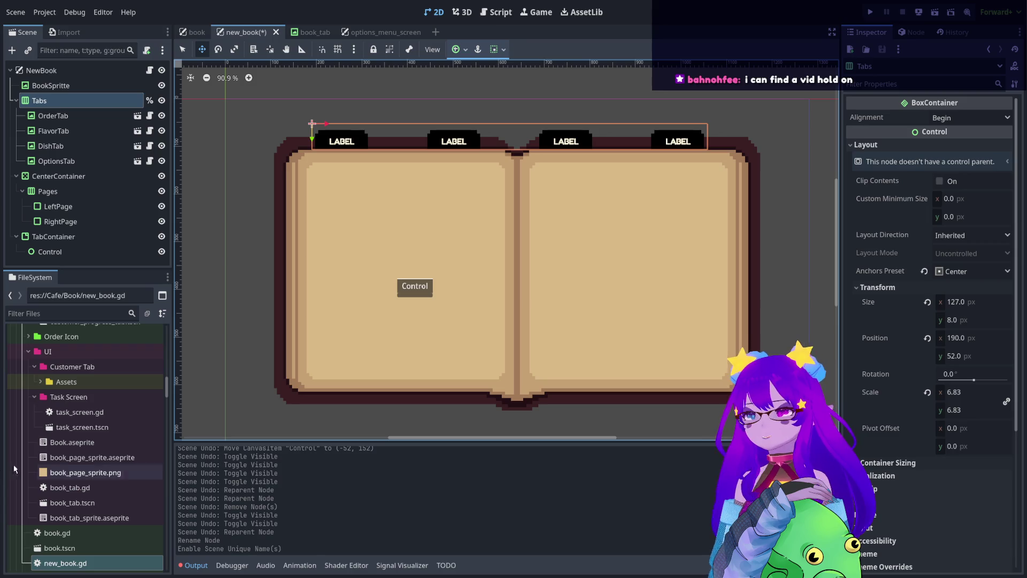
# Filter the FileSystem dock by 'icon' and select the icons2 folder among the matches.
pyautogui.click(76, 314)
pyautogui.write('icon')
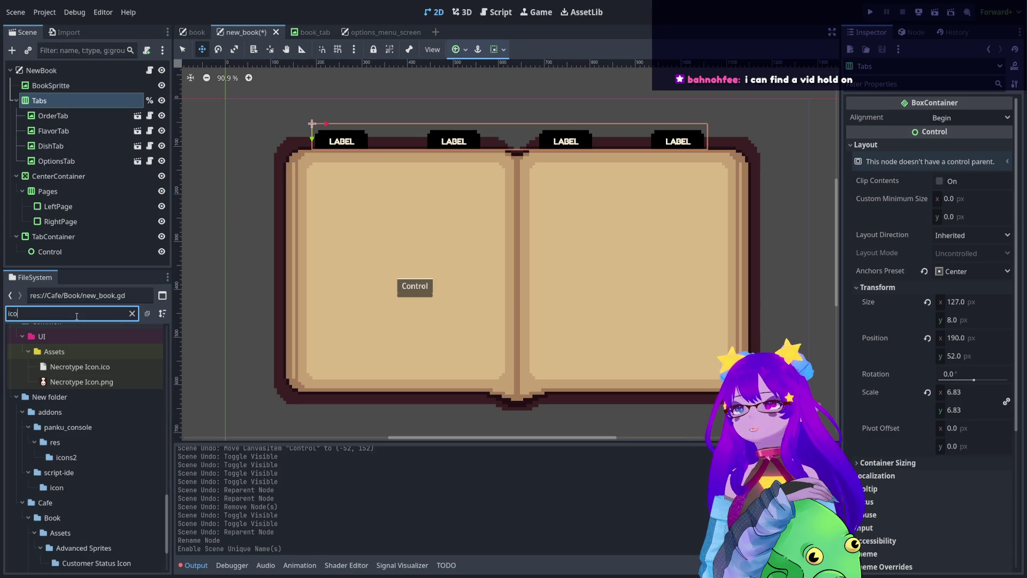
pyautogui.scroll(-3, 118, 407)
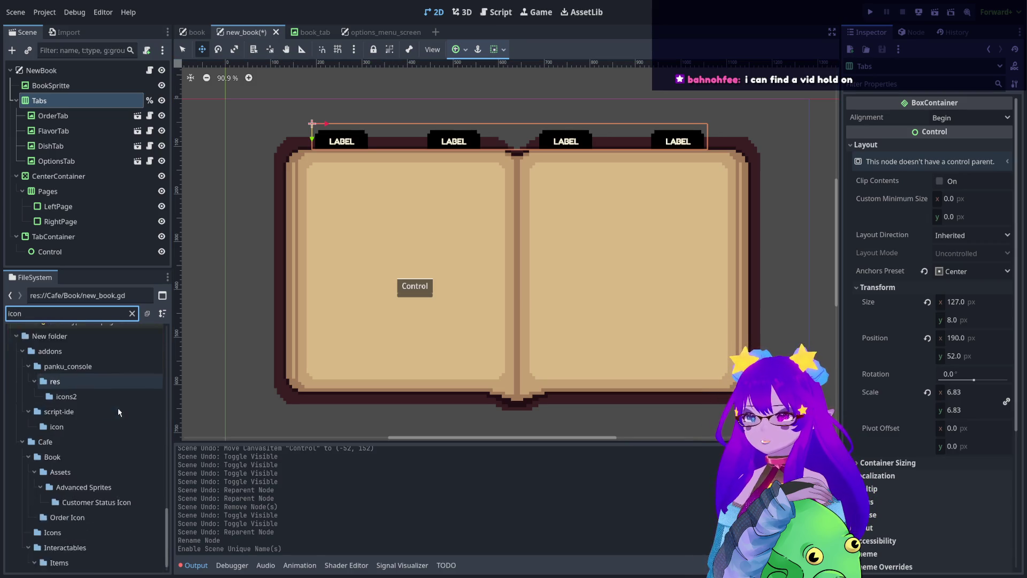
pyautogui.click(98, 382)
# Collapse the addons and New folder entries and select icon_cafe.aseprite in Cafe/Icons.
pyautogui.scroll(2, 98, 382)
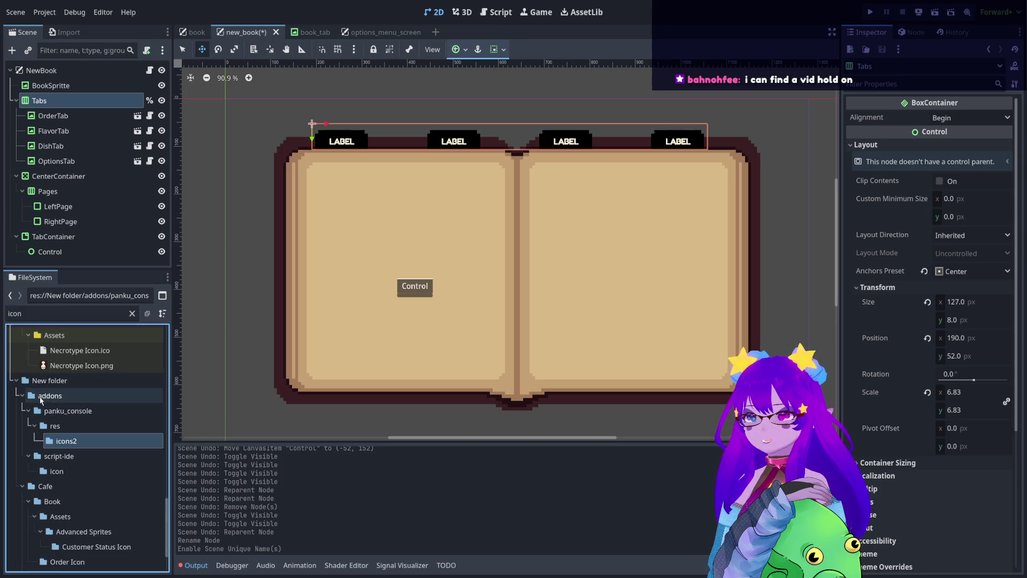
pyautogui.click(21, 396)
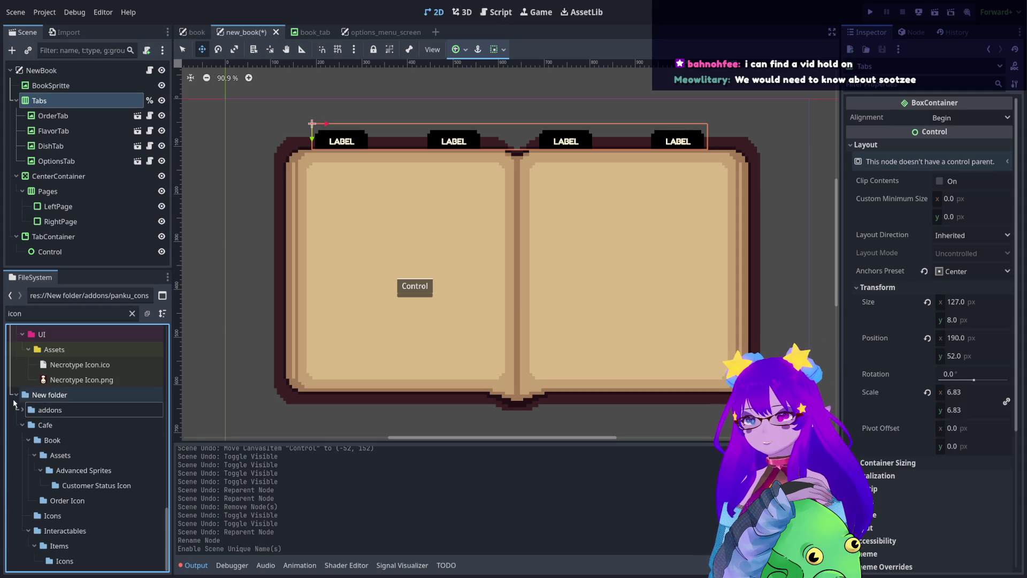
pyautogui.click(14, 397)
pyautogui.scroll(4, 86, 428)
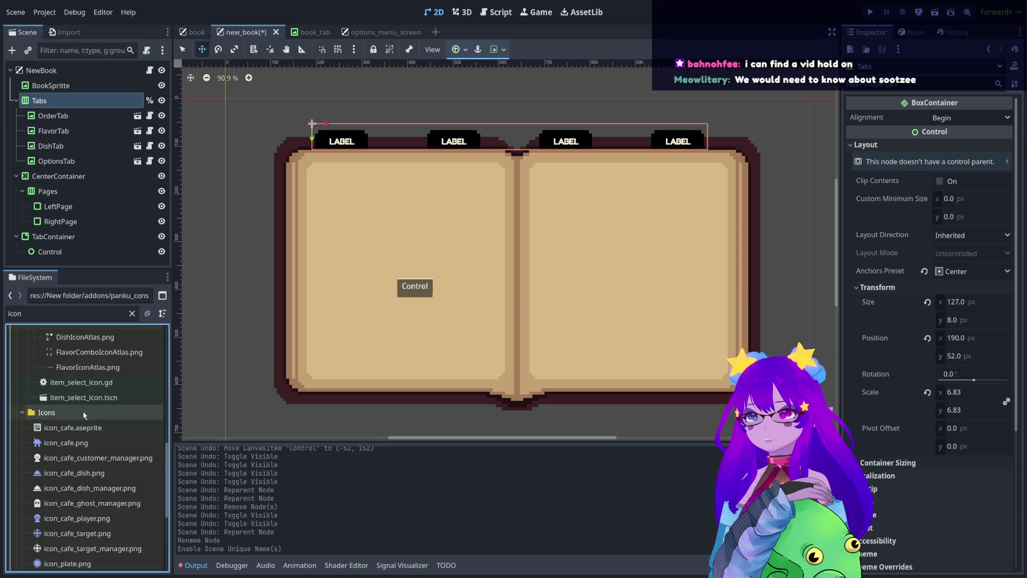
pyautogui.click(88, 427)
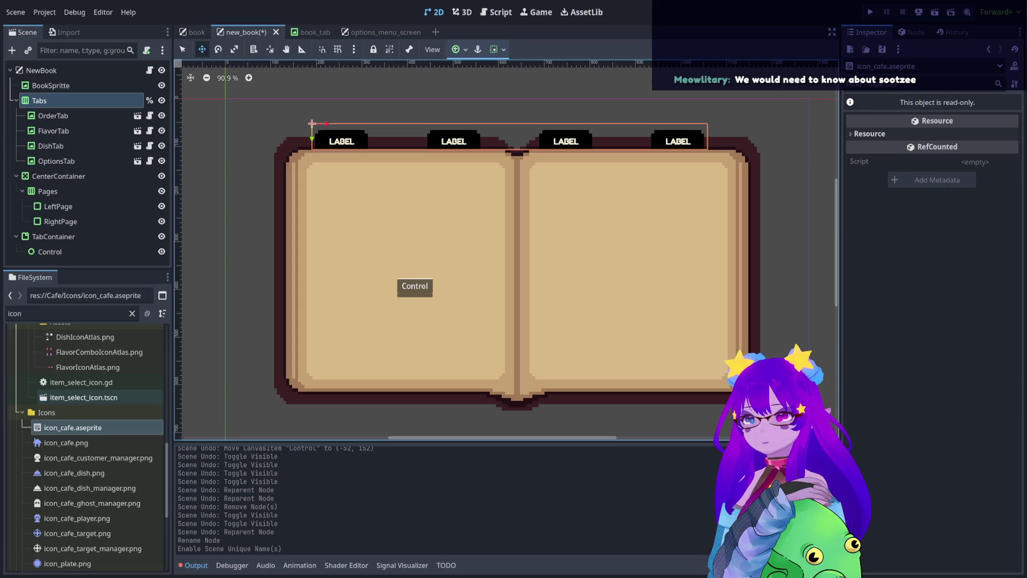
pyautogui.scroll(-2, 86, 397)
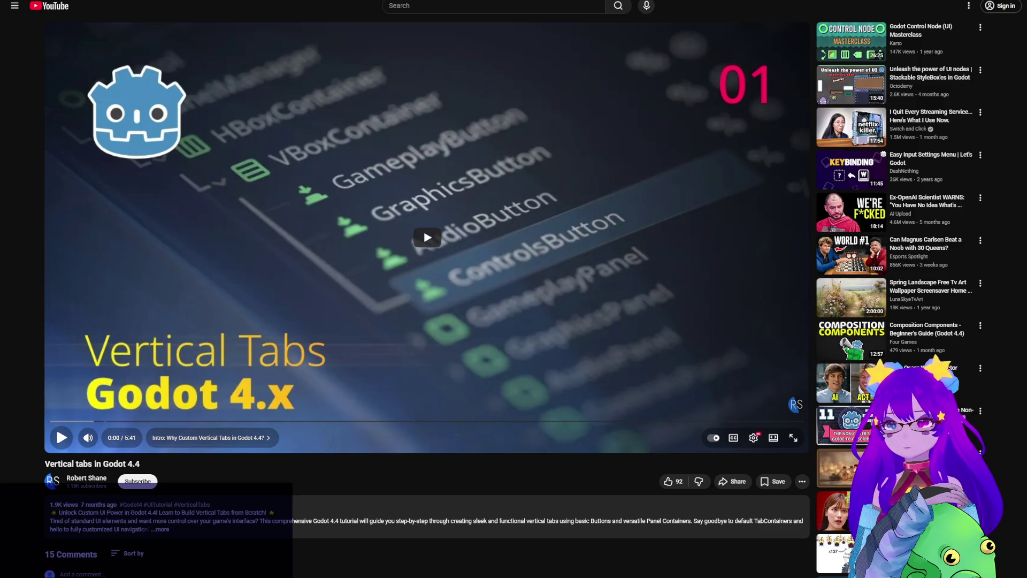
# Set the YouTube player's playback speed to 1.5x.
pyautogui.click(752, 438)
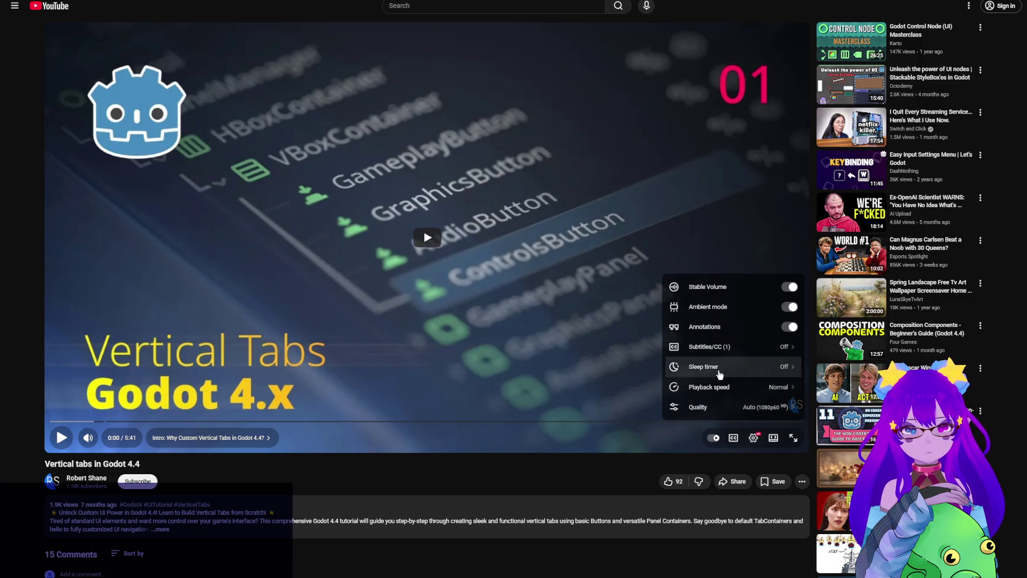
pyautogui.click(718, 387)
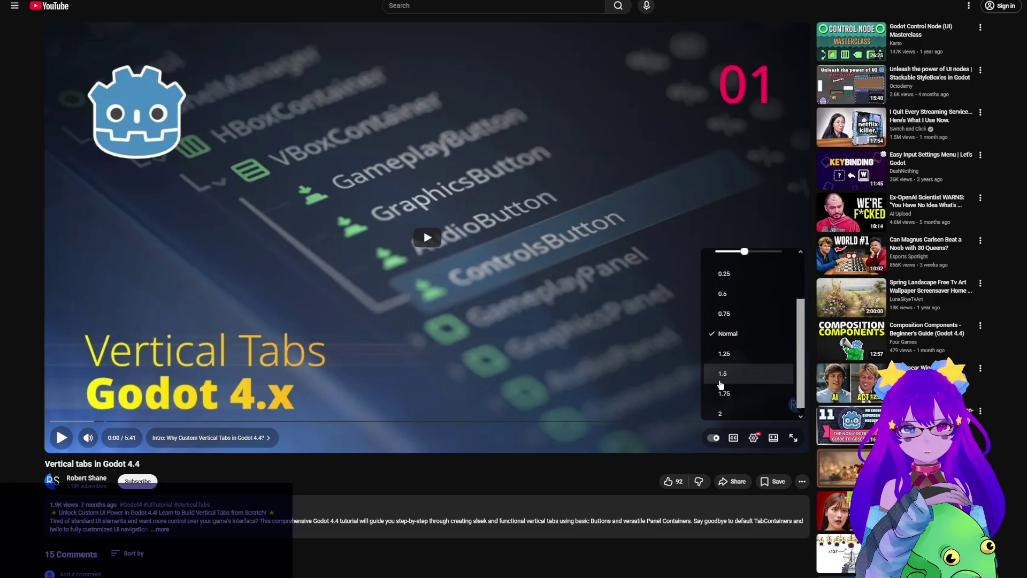
pyautogui.click(722, 373)
pyautogui.click(721, 386)
pyautogui.scroll(-3, 761, 384)
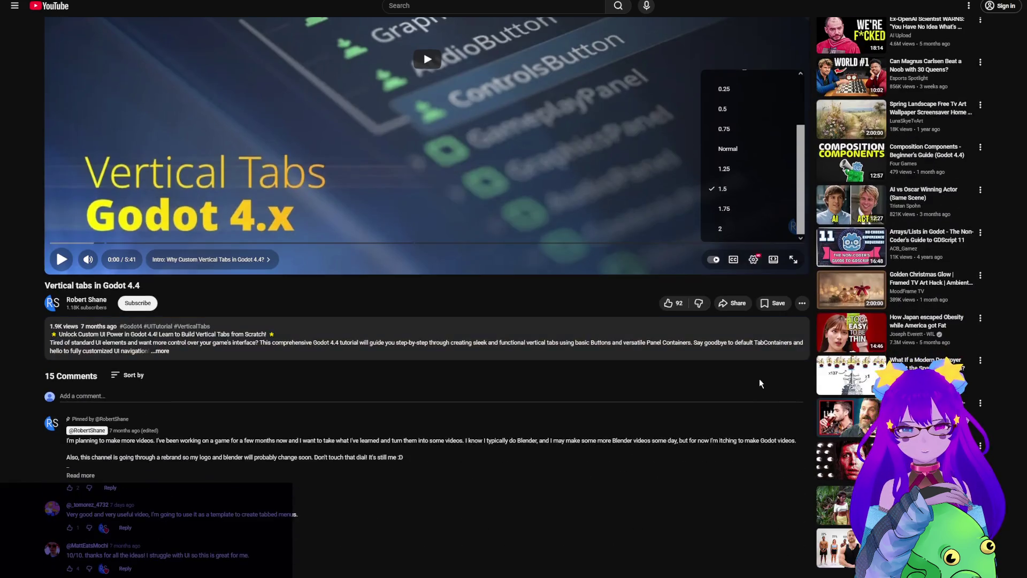
pyautogui.click(499, 139)
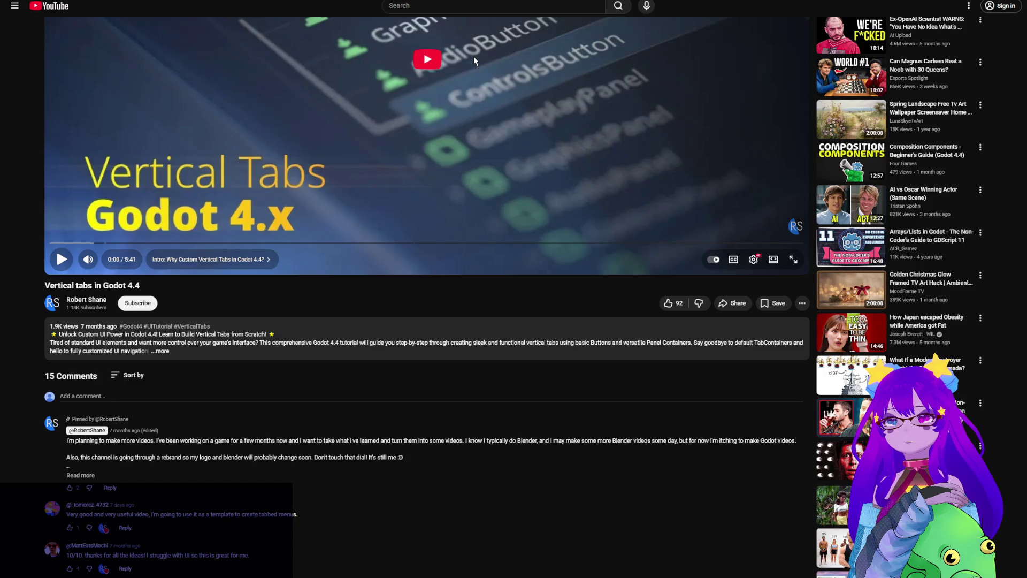
# Play the tutorial, then pause and rewind it to about 0:21.
pyautogui.click(474, 57)
pyautogui.scroll(2, 383, 235)
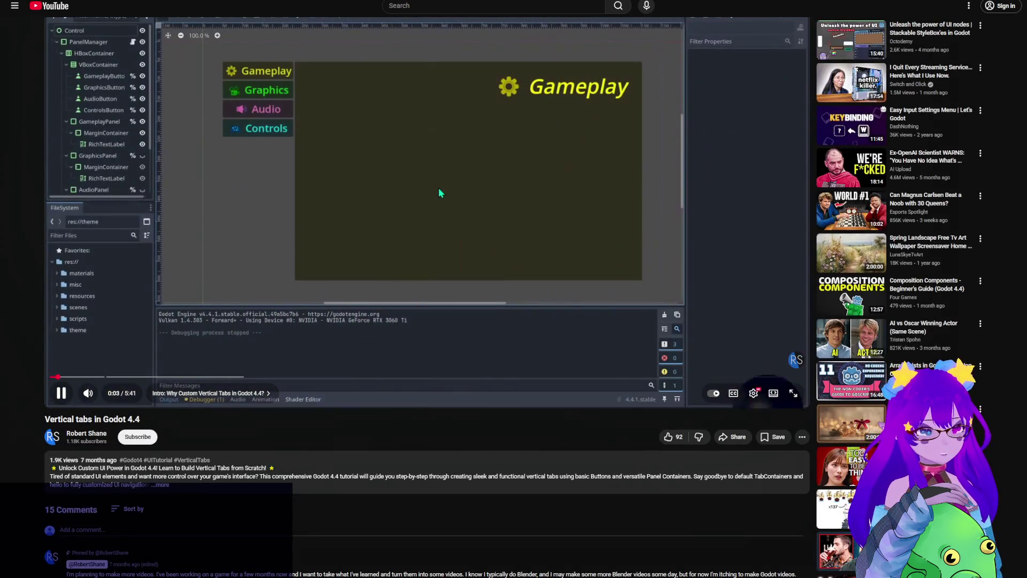
pyautogui.scroll(1, 347, 185)
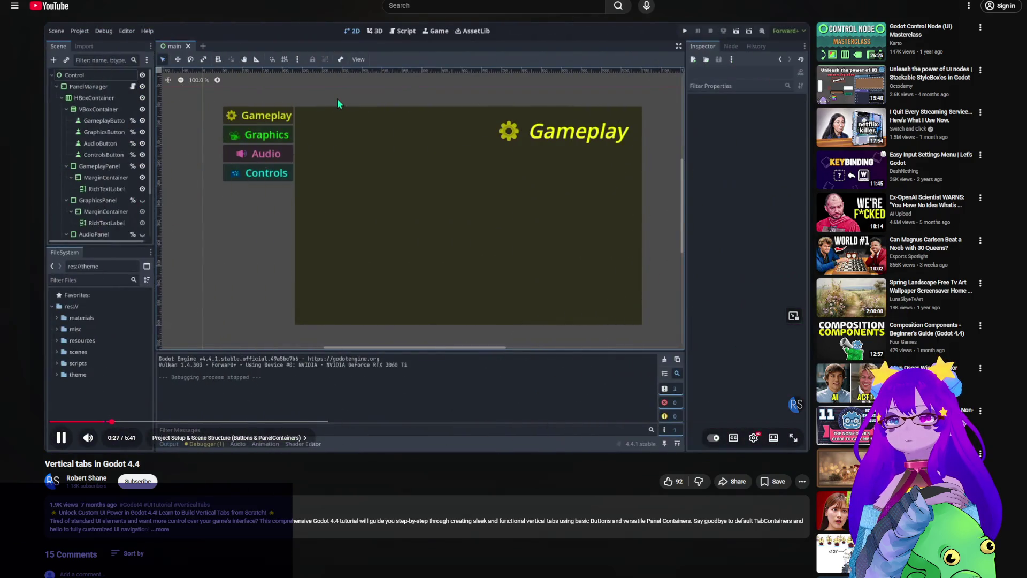
pyautogui.click(429, 319)
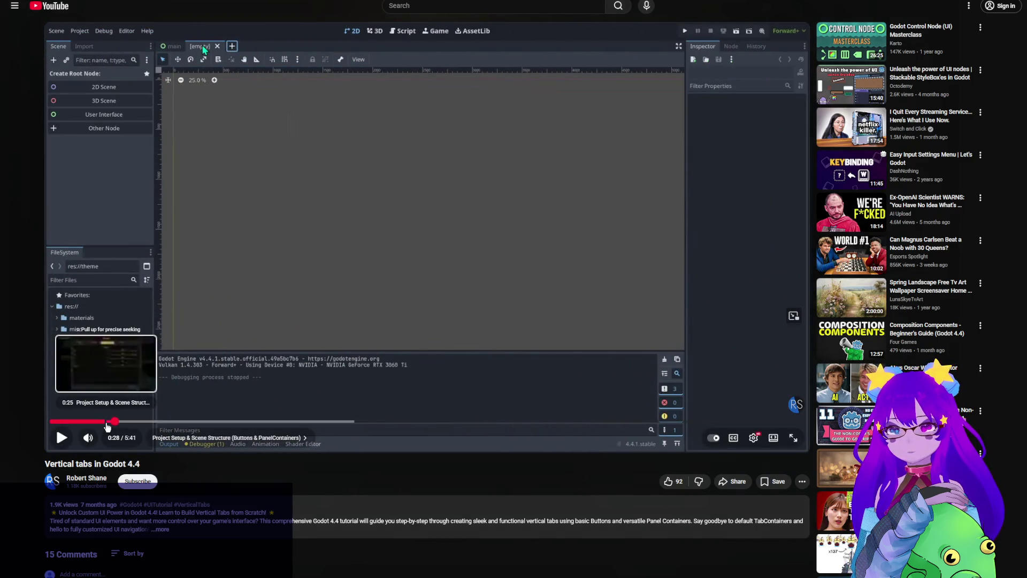
pyautogui.moveTo(105, 422); pyautogui.dragTo(110, 425)
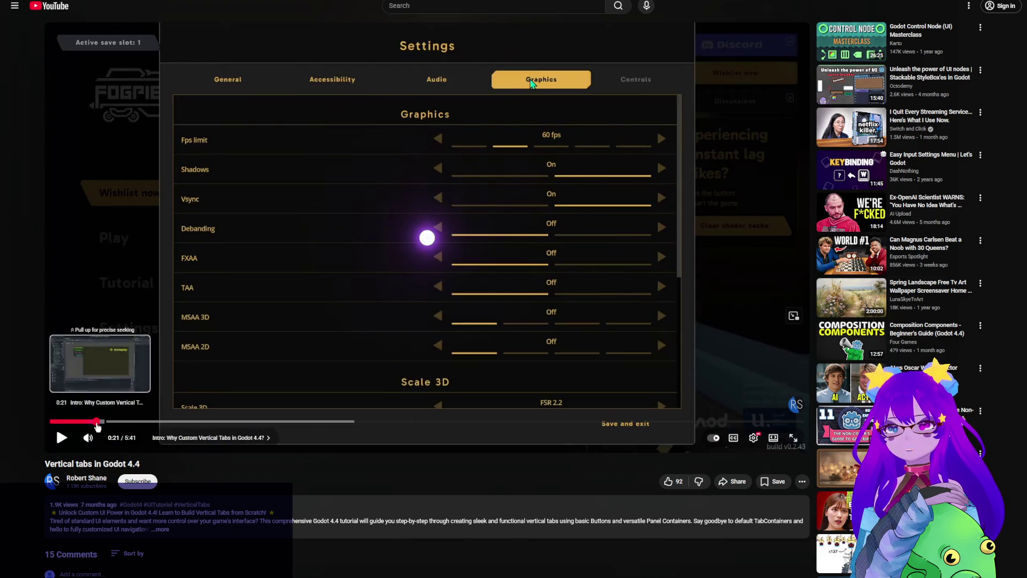
pyautogui.click(207, 222)
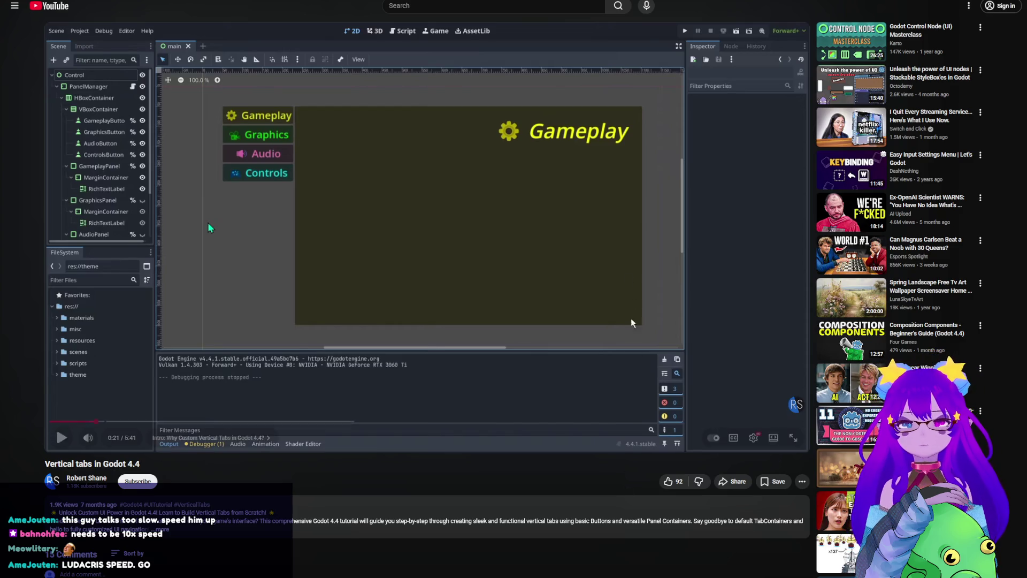
# Skip the tutorial ahead through 1:01, 1:58, 2:20 and 2:40, then resume playback.
pyautogui.click(628, 278)
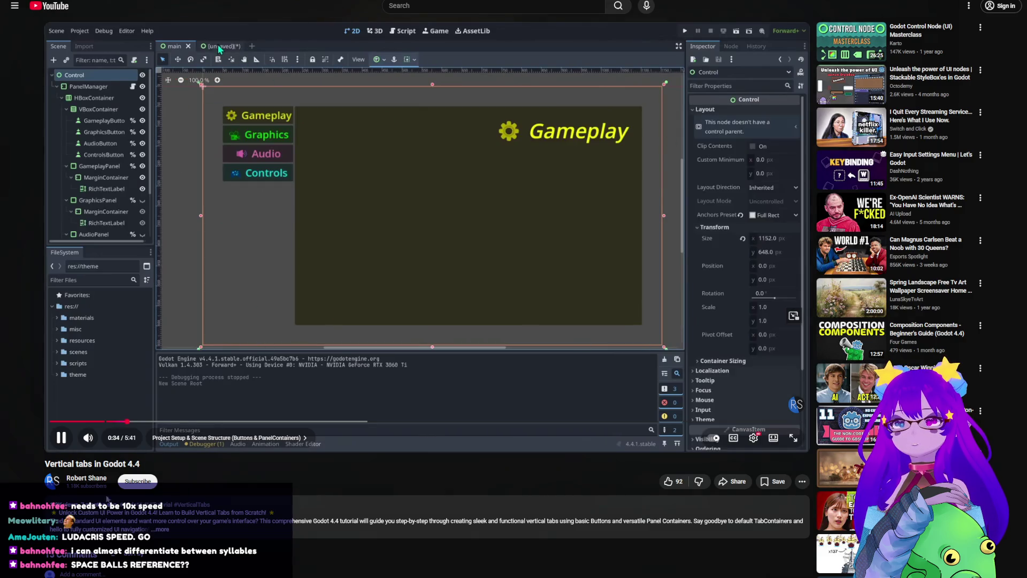
pyautogui.click(185, 422)
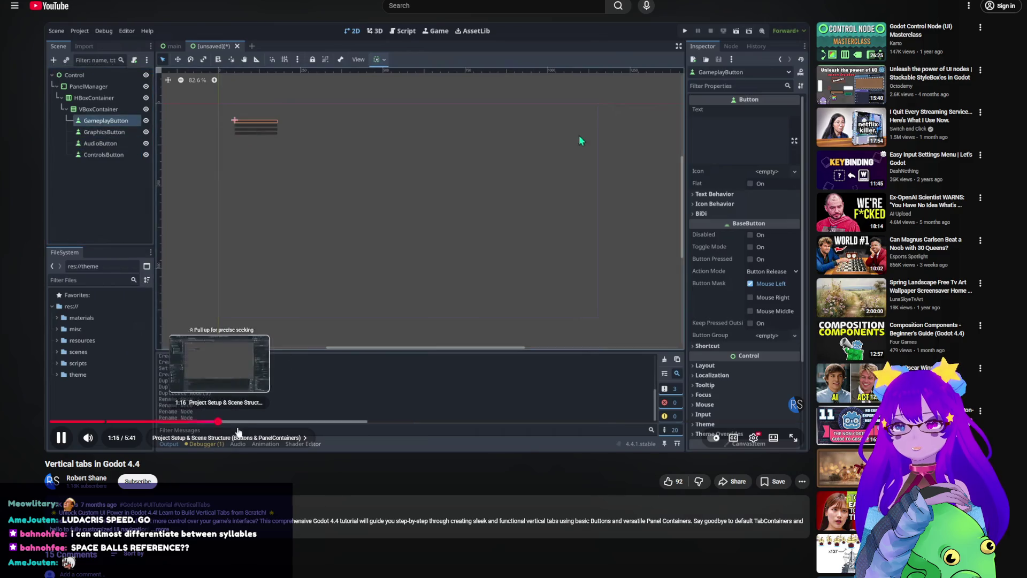
pyautogui.click(414, 362)
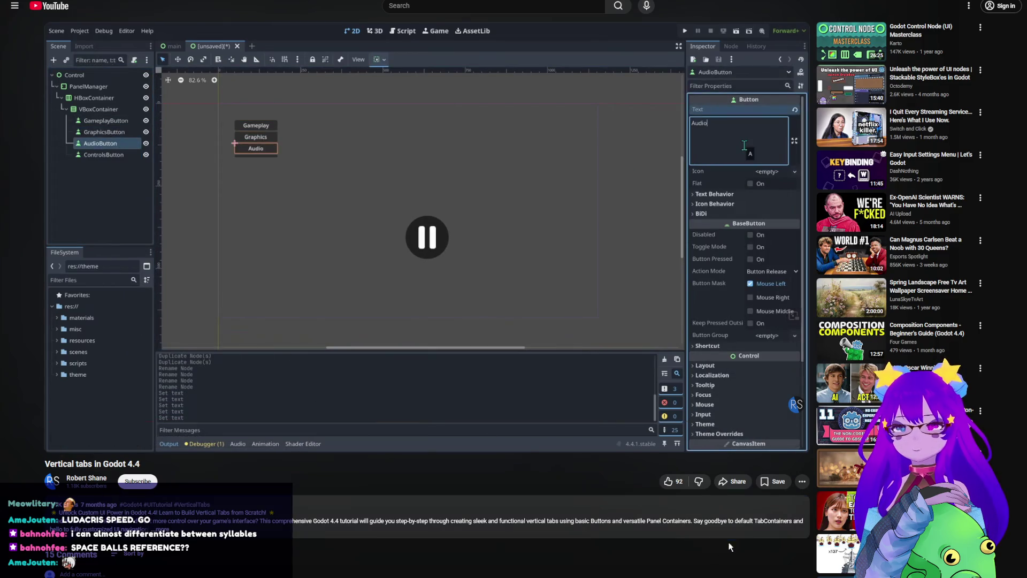
pyautogui.click(311, 421)
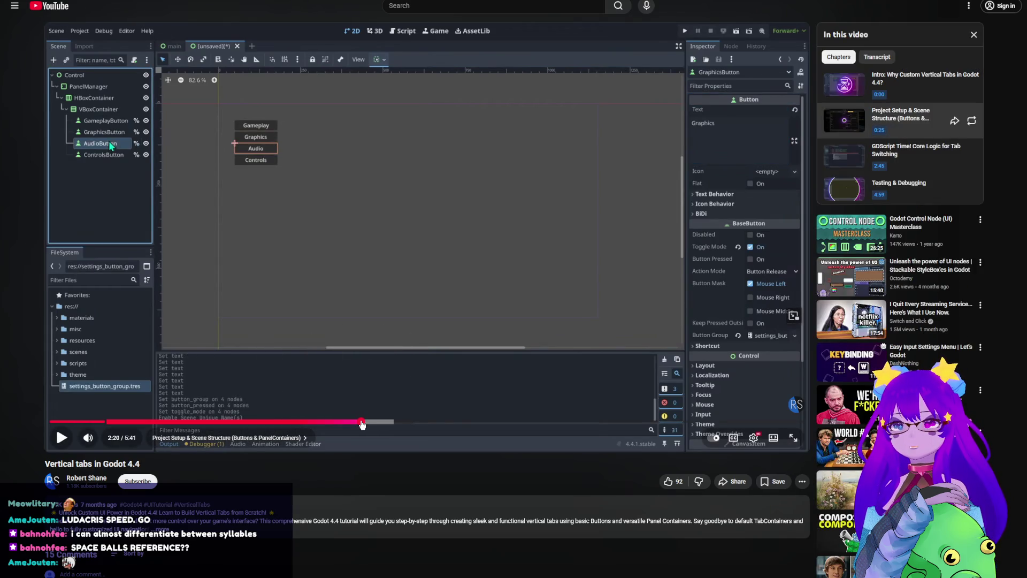
pyautogui.click(362, 422)
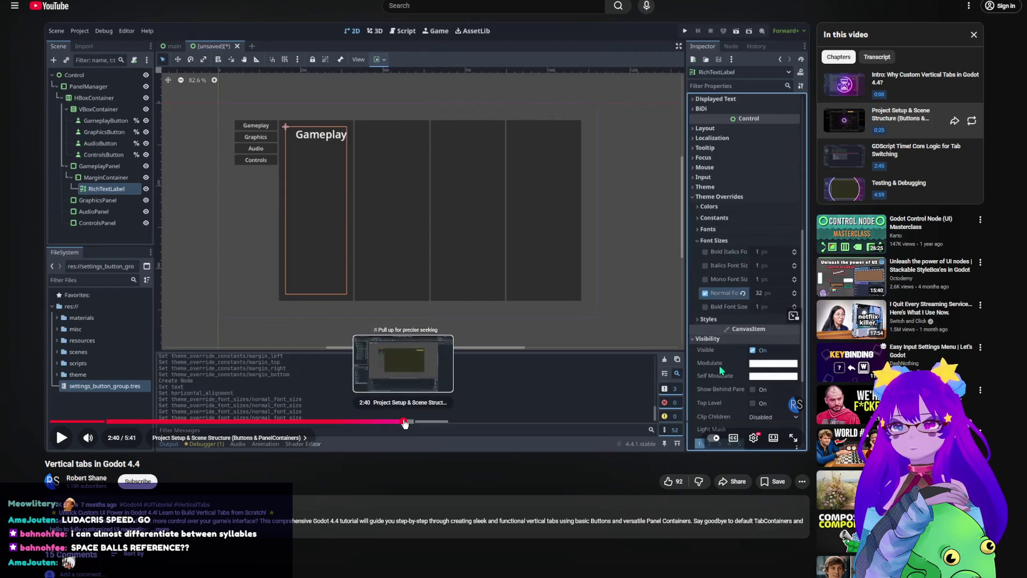
pyautogui.click(405, 422)
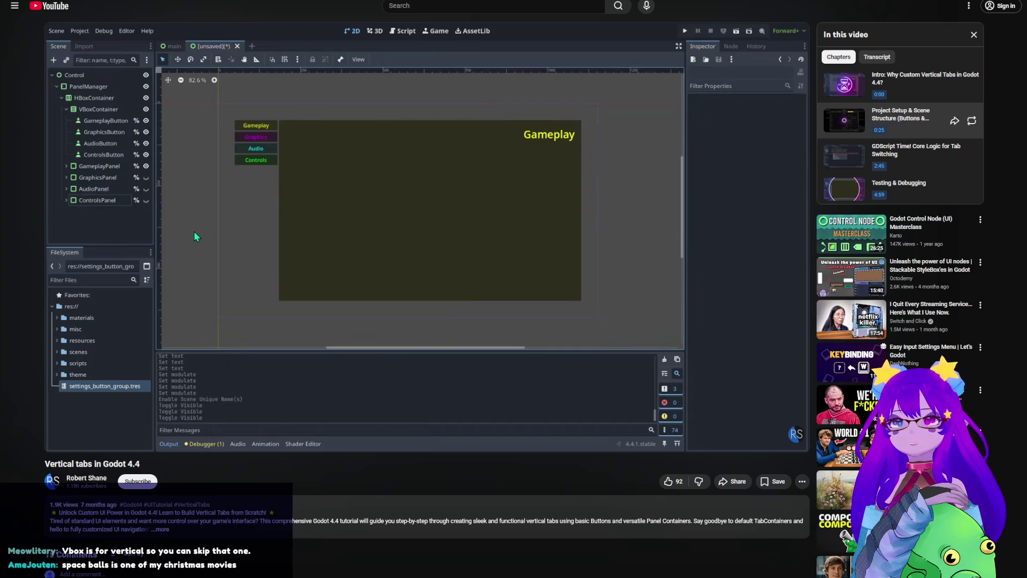
pyautogui.click(403, 290)
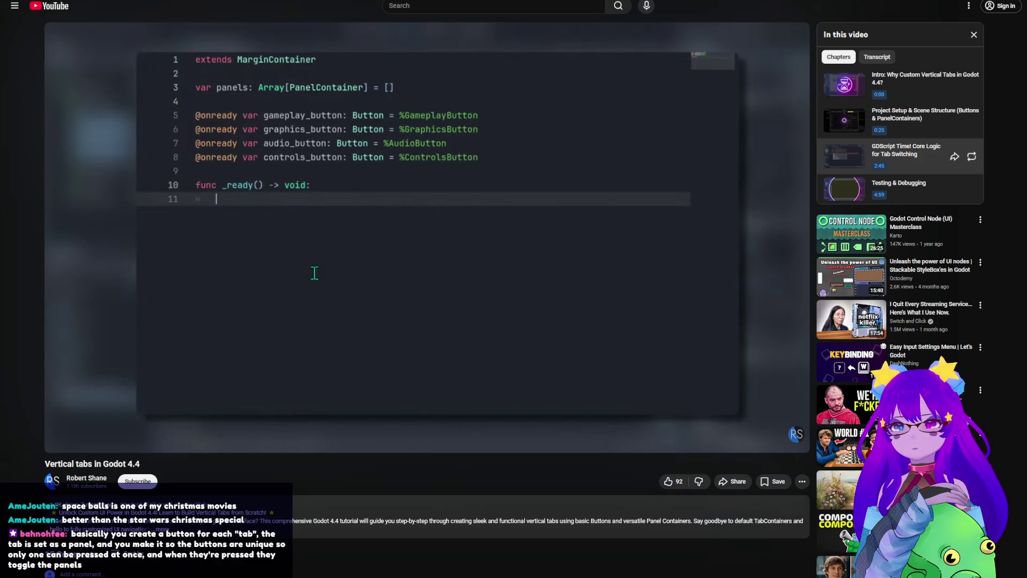
# Jump the tutorial to 4:43 and then 4:53 to show the complete show_panel script.
pyautogui.click(480, 352)
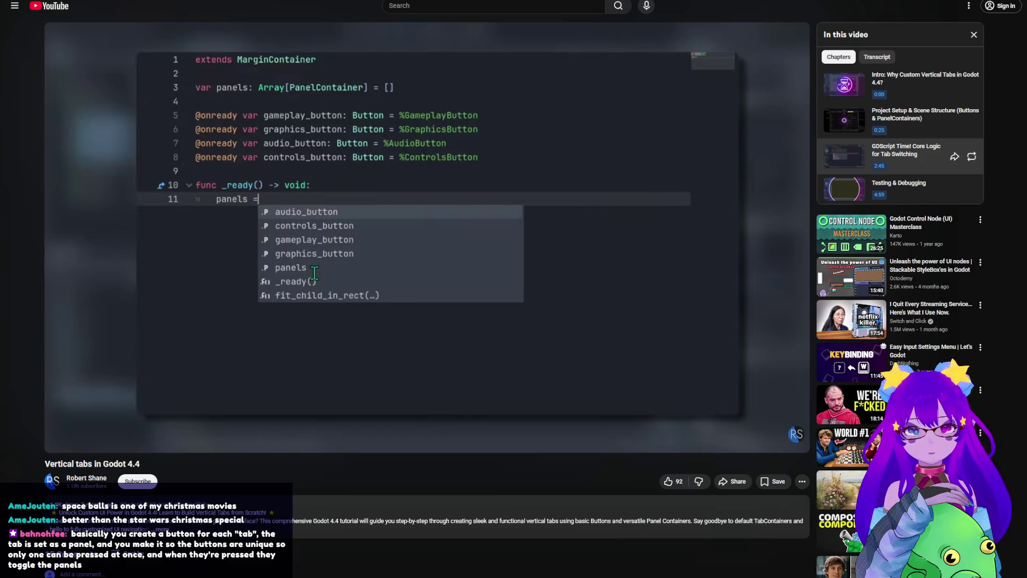
pyautogui.click(480, 352)
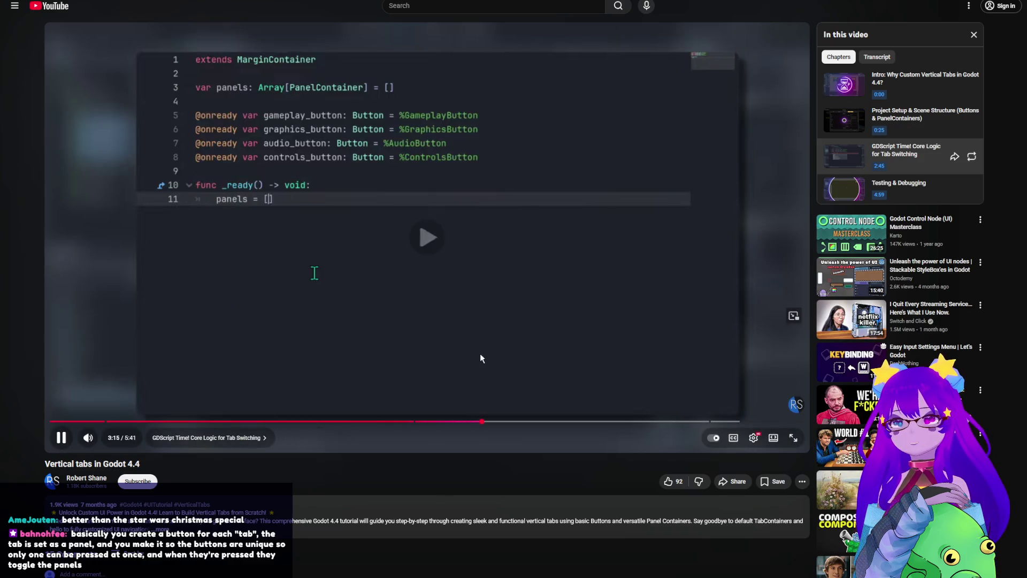
pyautogui.click(676, 423)
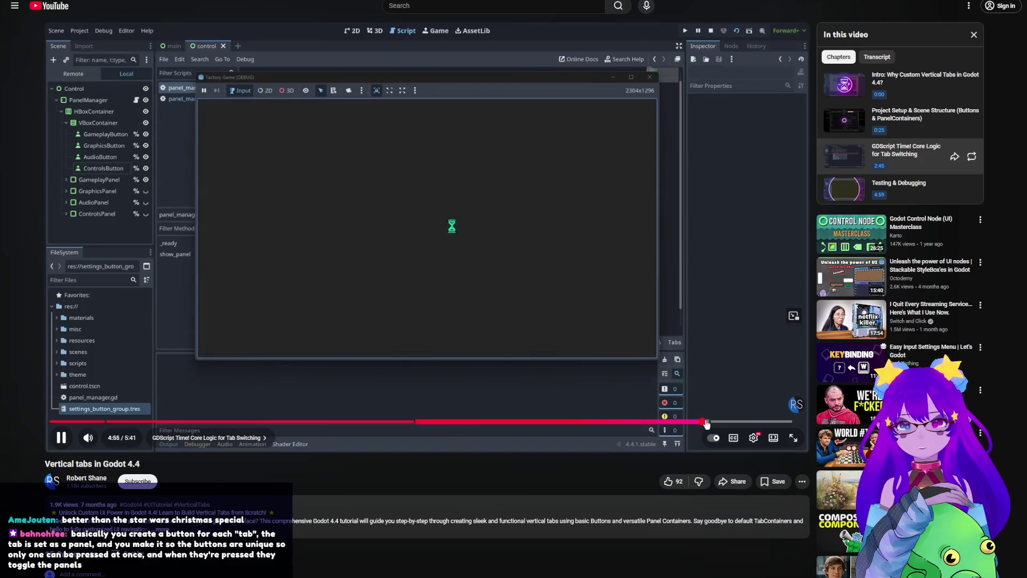
pyautogui.click(695, 422)
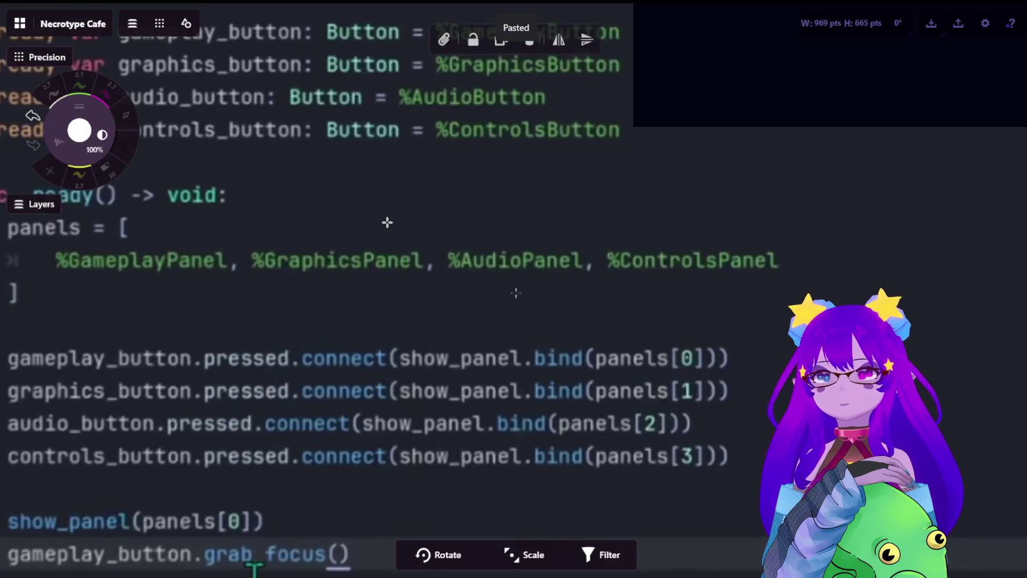
# Move the pasted code screenshot on the Concepts board and pan through its _ready() script lines.
pyautogui.moveTo(300, 198)
pyautogui.mouseDown()
pyautogui.moveTo(265, 385)
pyautogui.moveTo(356, 303)
pyautogui.mouseUp()
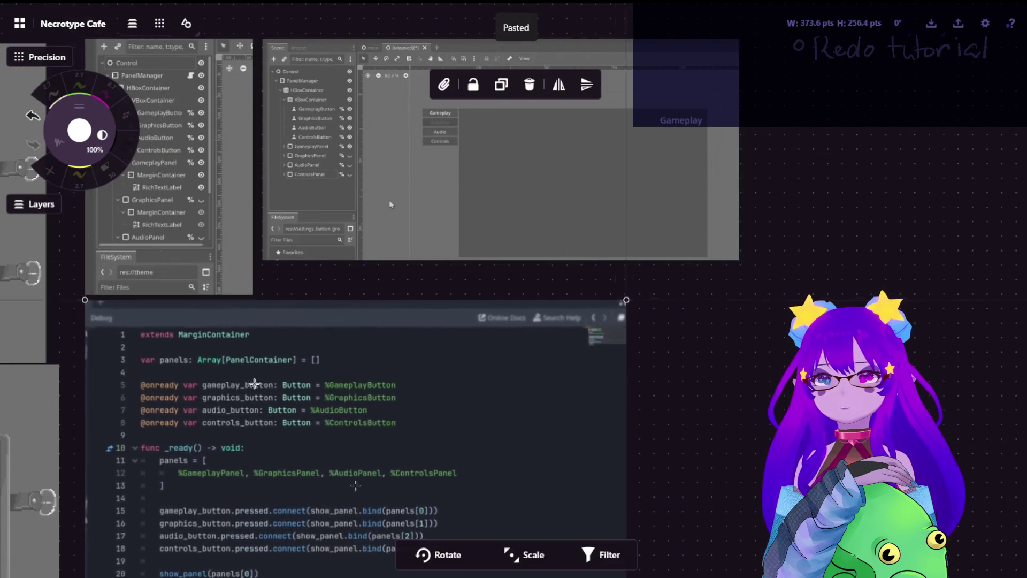
pyautogui.scroll(5, 323, 465)
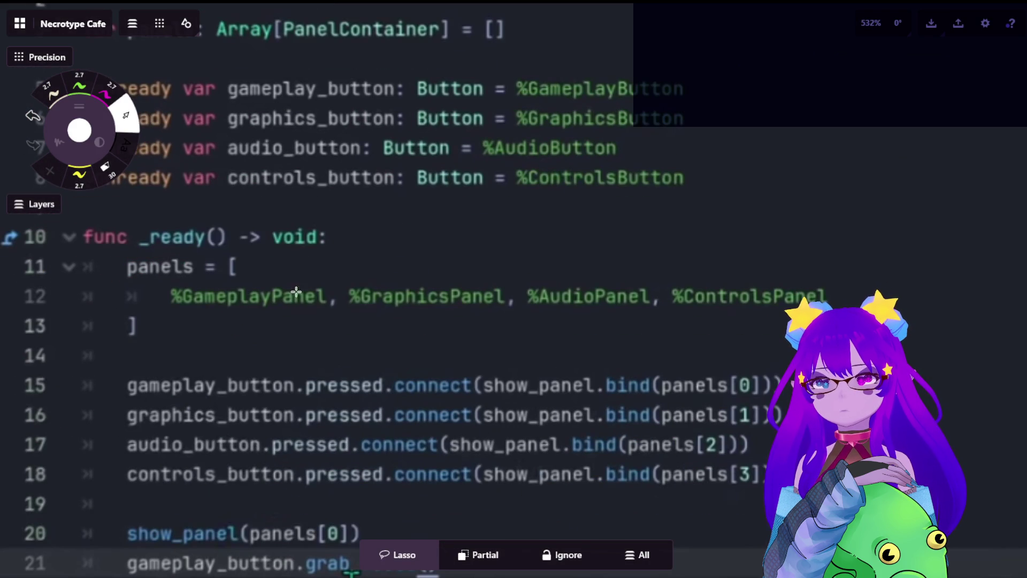
pyautogui.moveTo(454, 238); pyautogui.dragTo(484, 383)
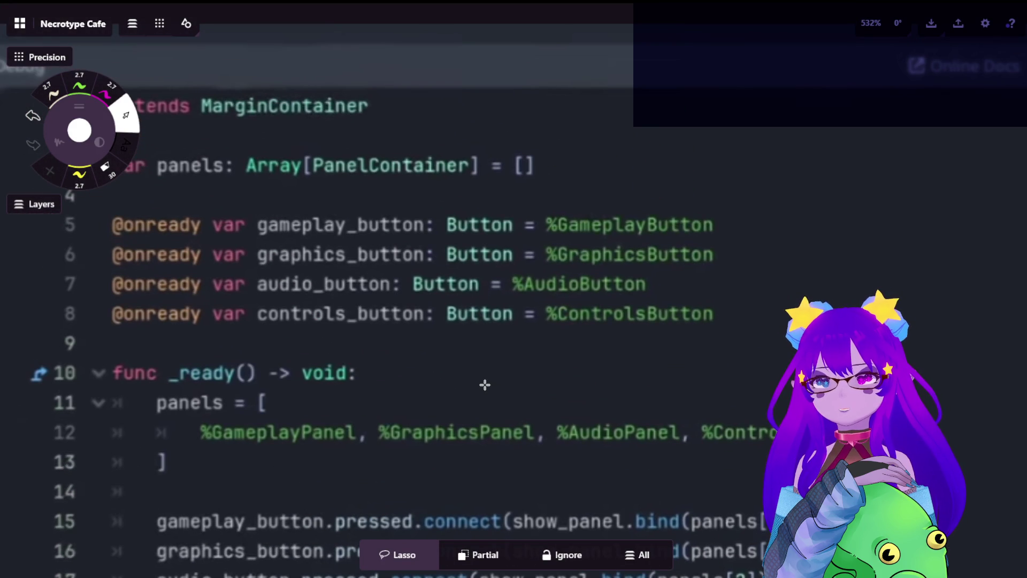
pyautogui.moveTo(299, 425)
pyautogui.mouseDown()
pyautogui.moveTo(312, 417)
pyautogui.moveTo(304, 208)
pyautogui.mouseUp()
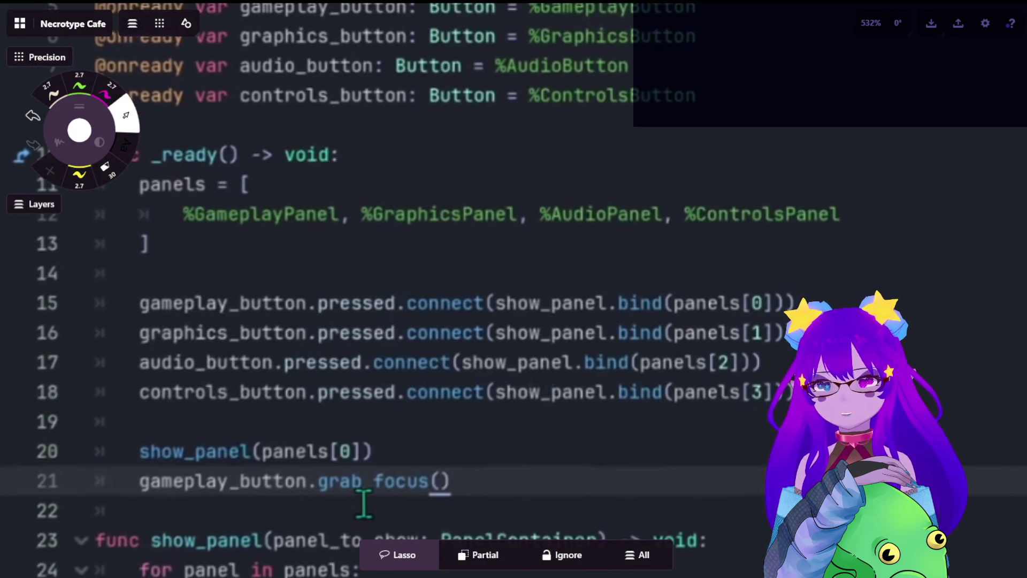
pyautogui.moveTo(607, 469); pyautogui.dragTo(607, 313)
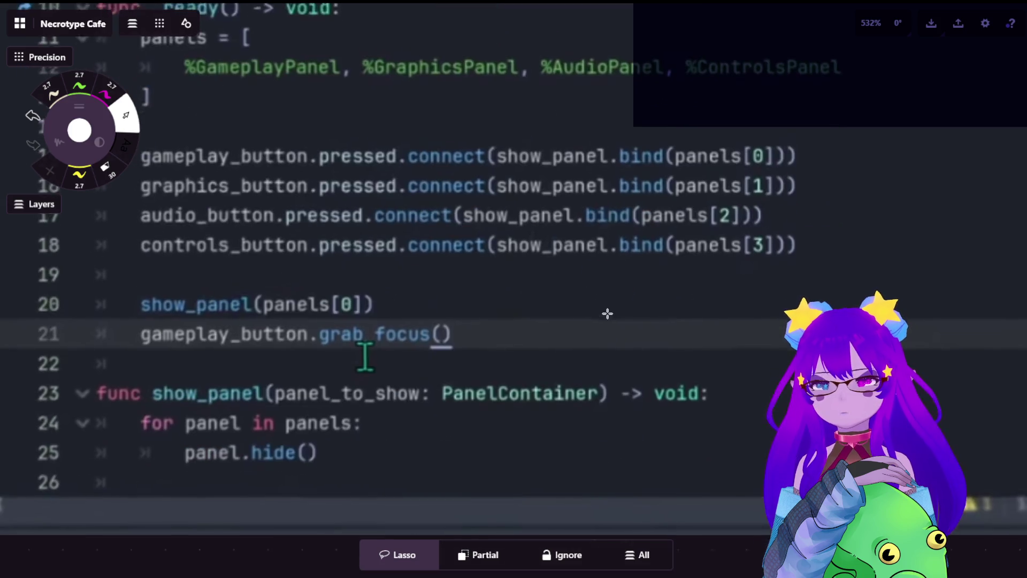
pyautogui.scroll(-5, 606, 340)
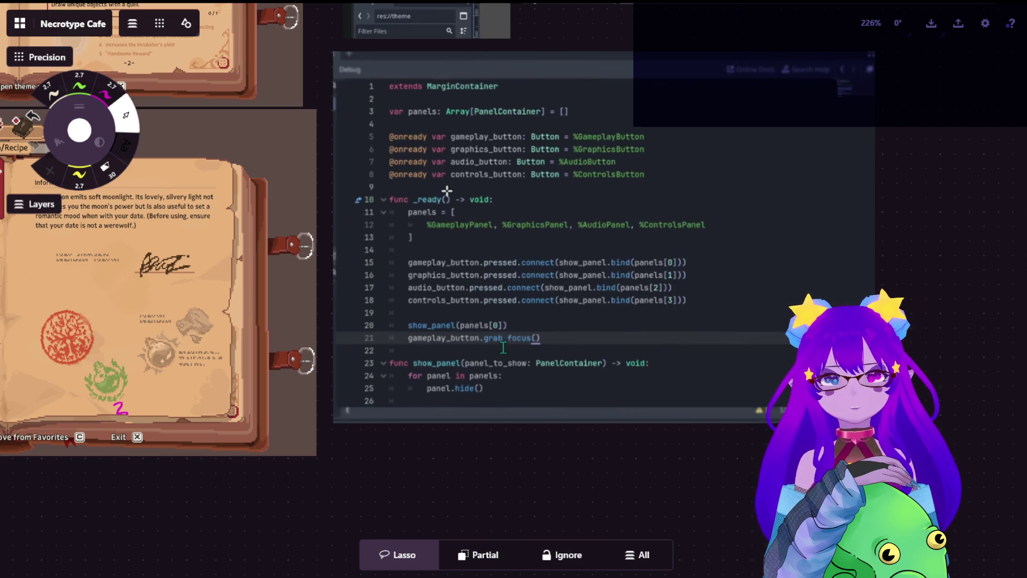
pyautogui.scroll(5, 615, 265)
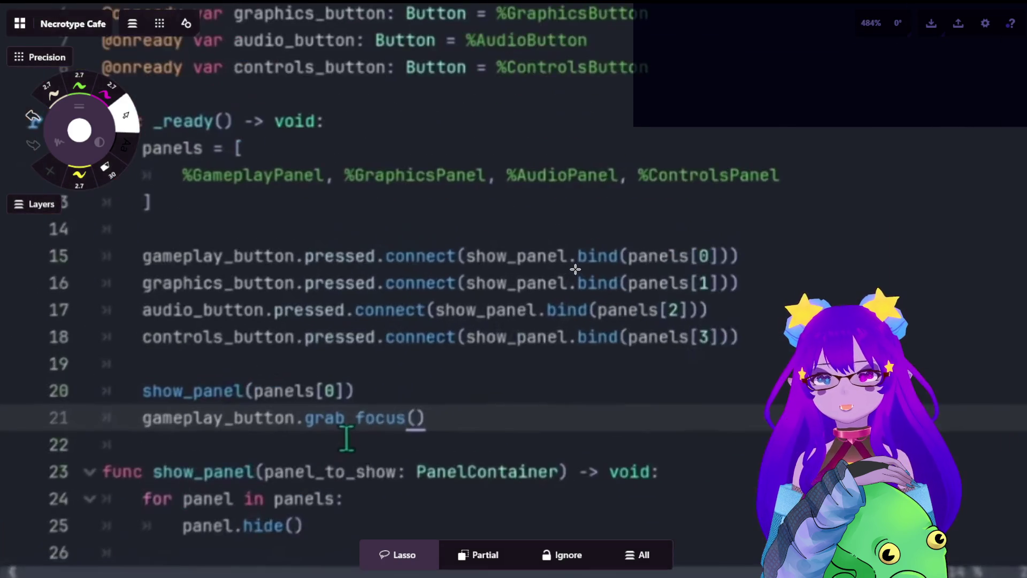
pyautogui.scroll(-5, 598, 257)
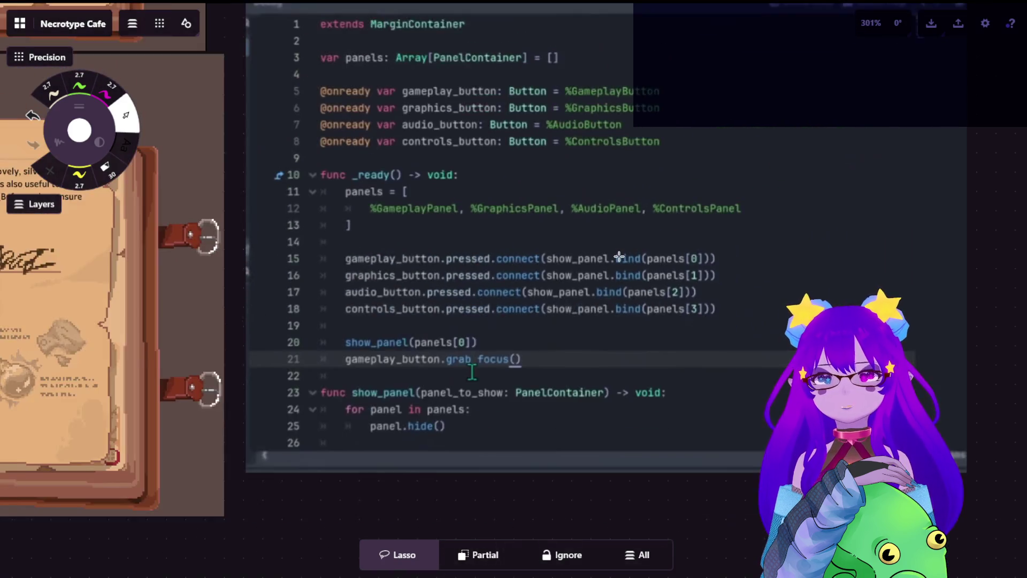
pyautogui.scroll(2, 559, 299)
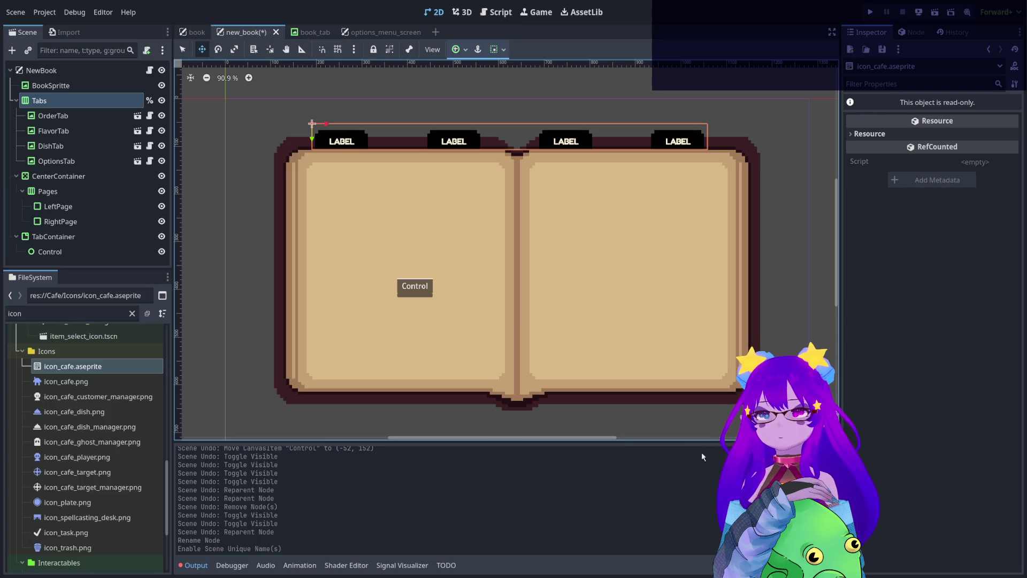
# Open icon_cafe.aseprite from res://Cafe/Icons in Aseprite.
pyautogui.click(119, 368)
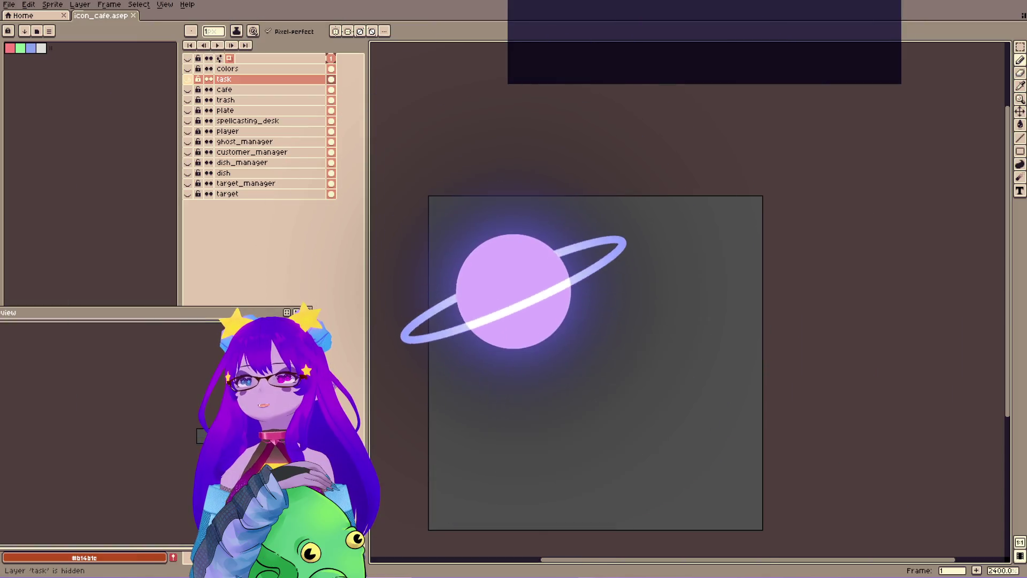
# Hide the task layer and add a new layer named menu_option.
pyautogui.click(187, 79)
pyautogui.hotkey('shift', 'n')
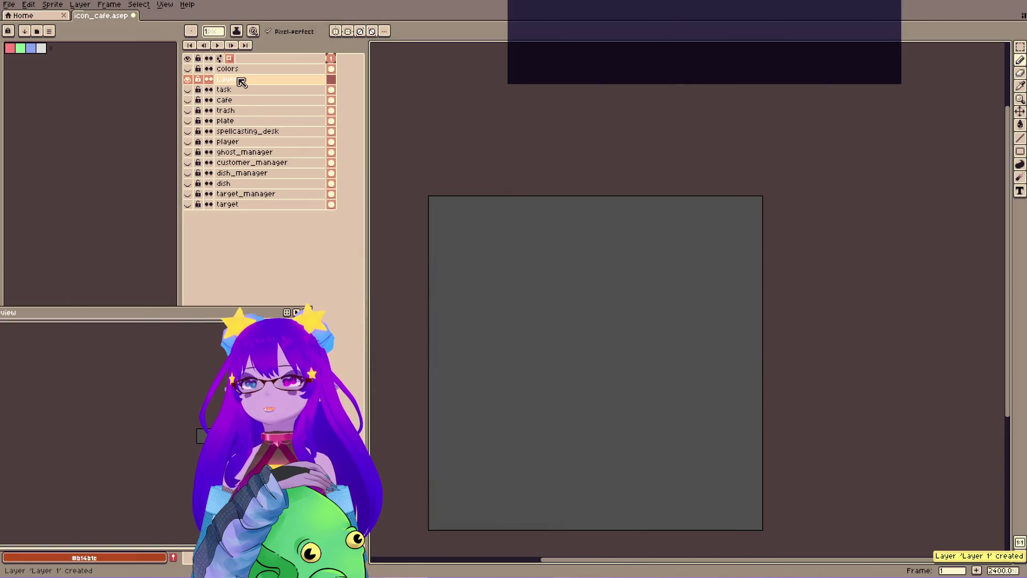
pyautogui.doubleClick(240, 79)
pyautogui.write('c')
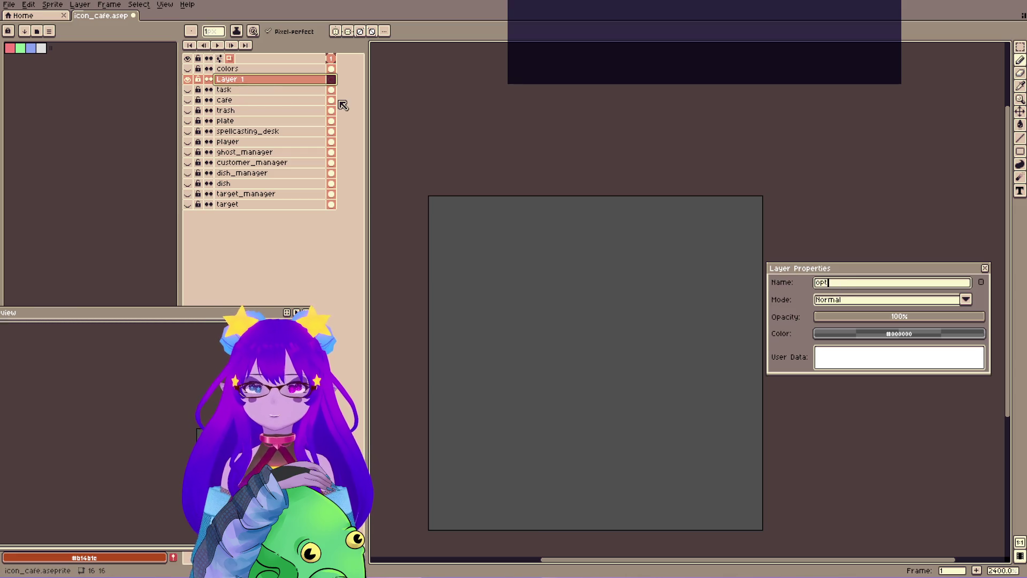
pyautogui.press('Left')
pyautogui.press('Home')
pyautogui.write('menu_')
pyautogui.hotkey('ctrl', 'a')
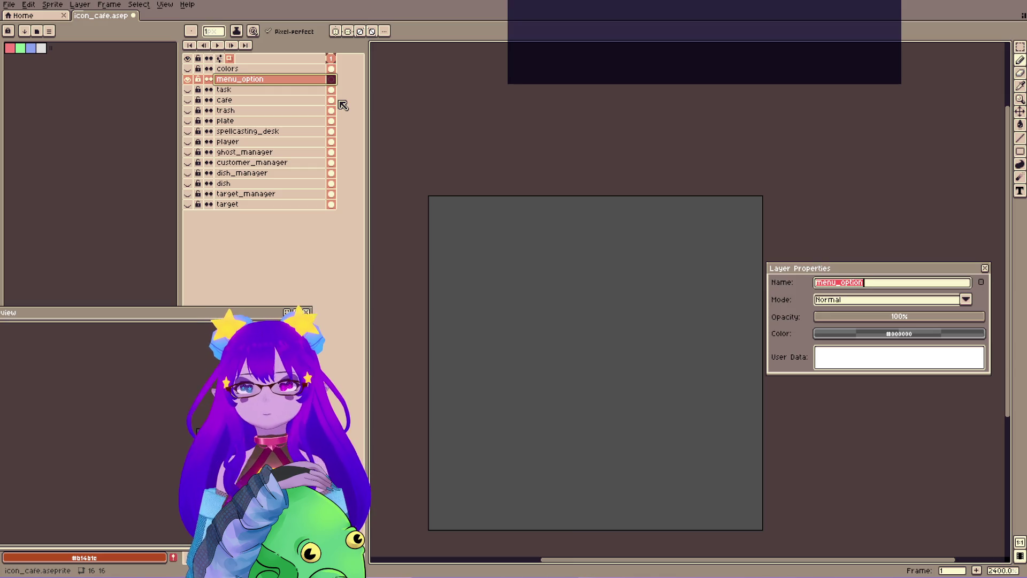
pyautogui.press('Return')
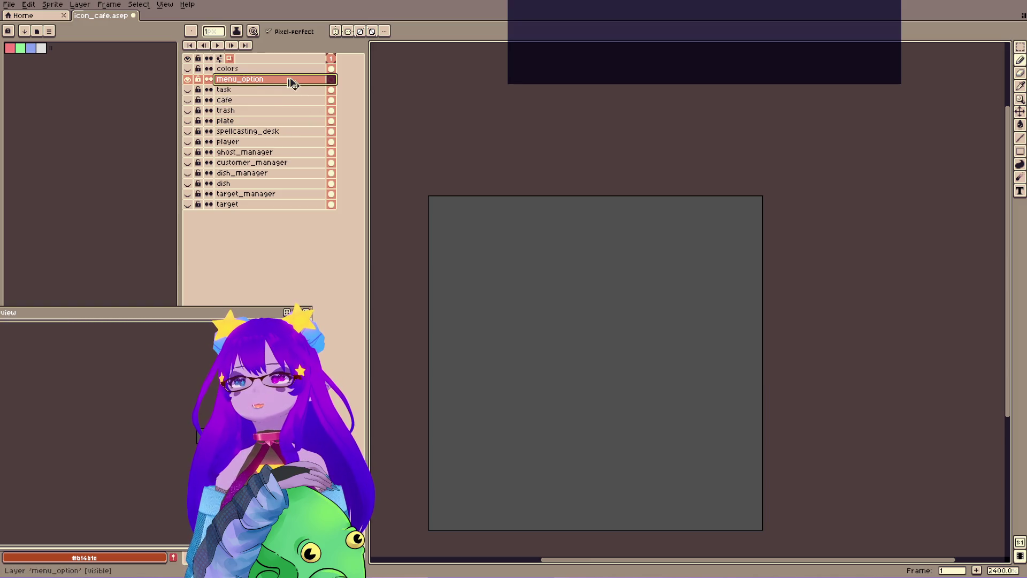
pyautogui.rightClick(267, 80)
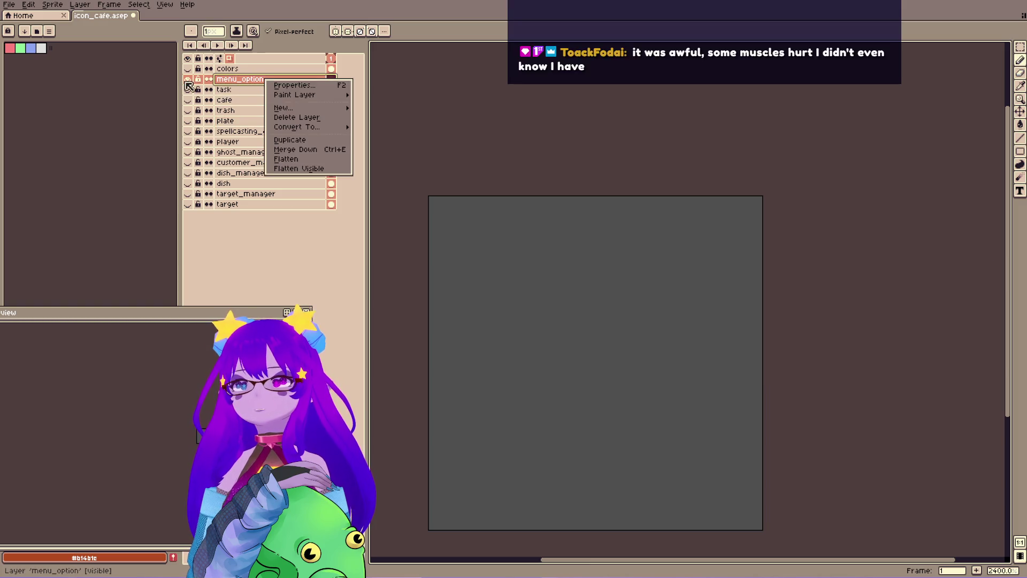
pyautogui.click(245, 83)
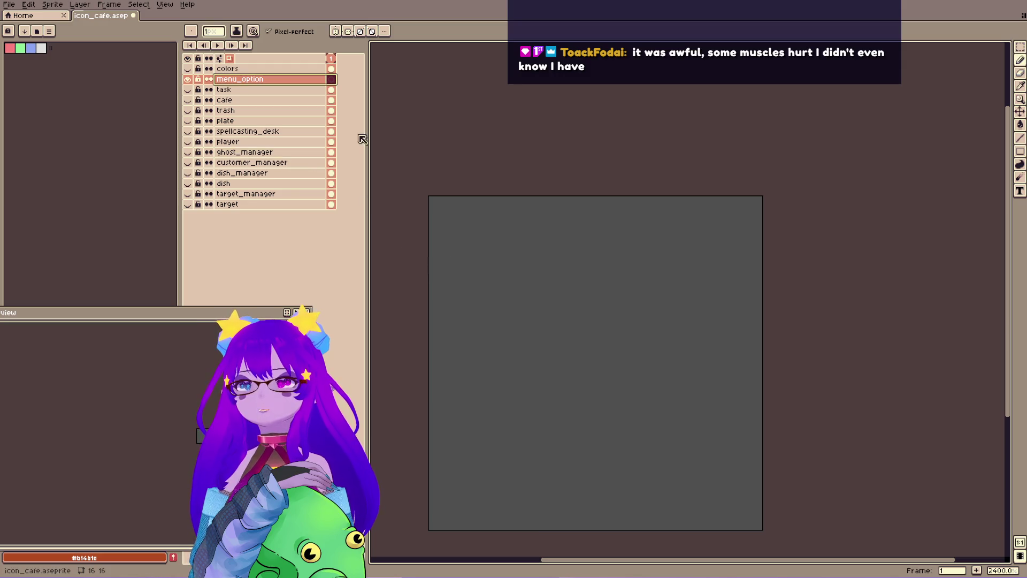
# Turn on horizontal and vertical symmetry and stamp a 12px white circle at the canvas centre.
pyautogui.click(336, 32)
pyautogui.click(348, 31)
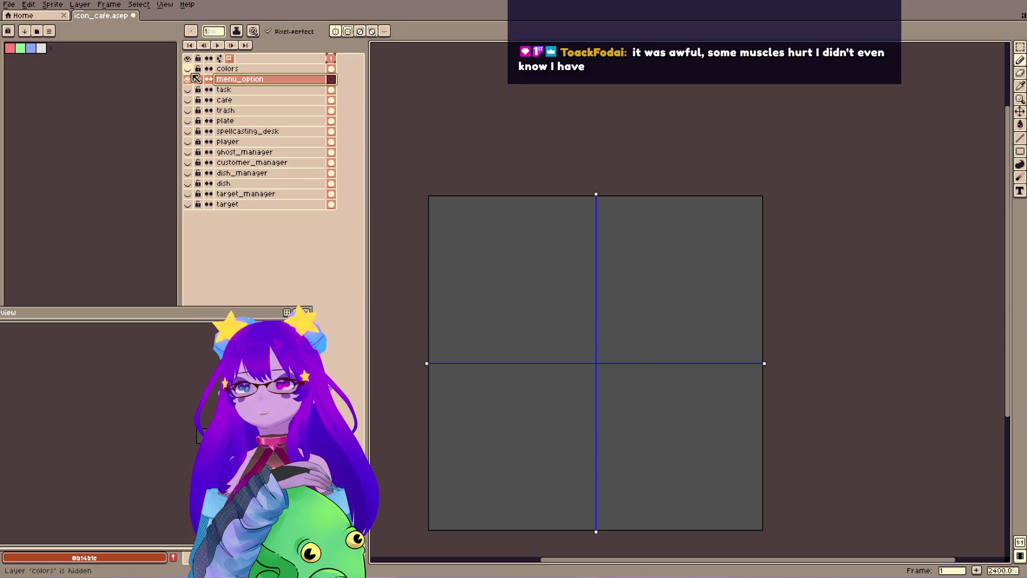
pyautogui.click(187, 68)
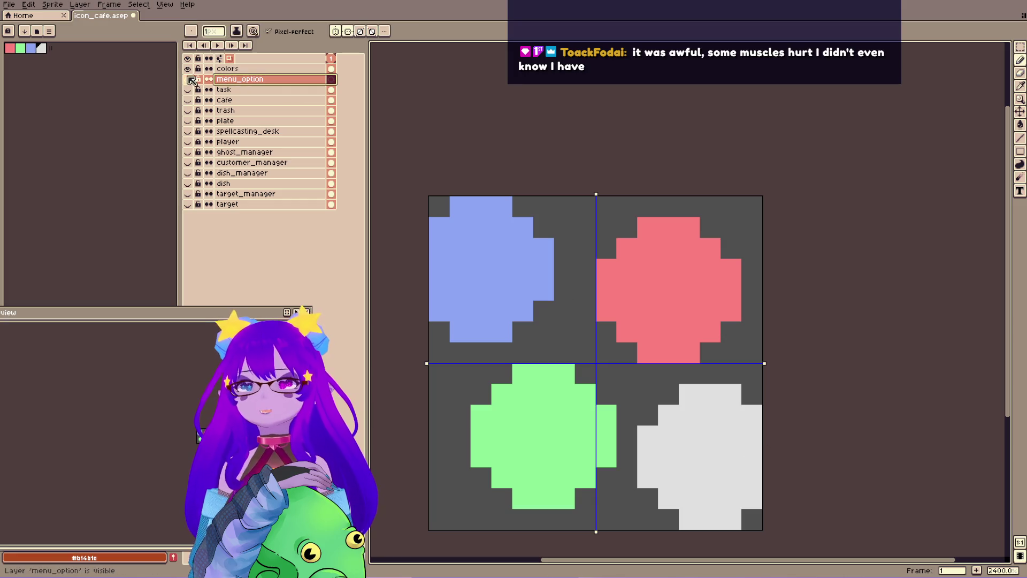
pyautogui.click(188, 79)
pyautogui.click(187, 69)
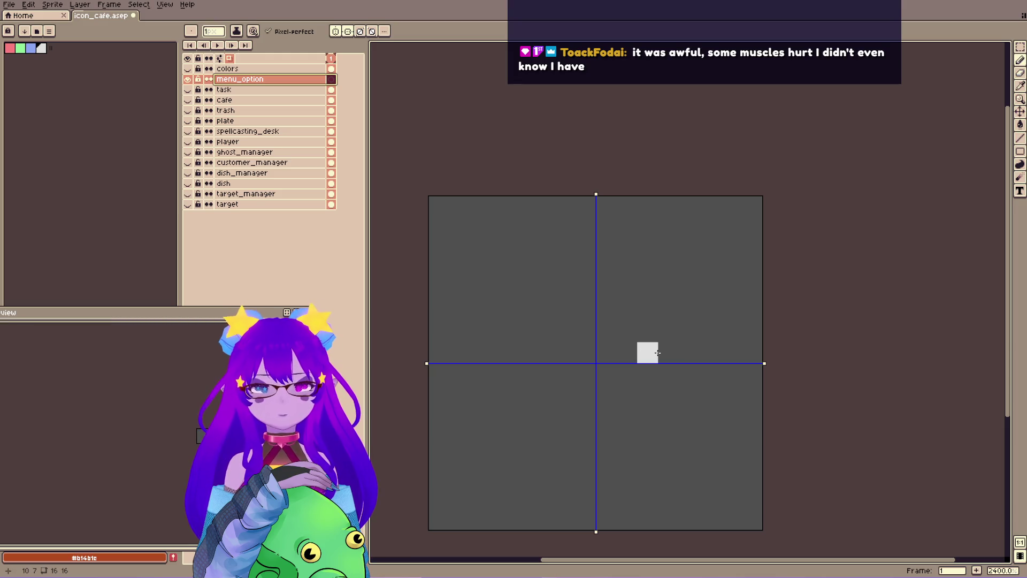
pyautogui.press('+')
pyautogui.press('+')
pyautogui.press('+')
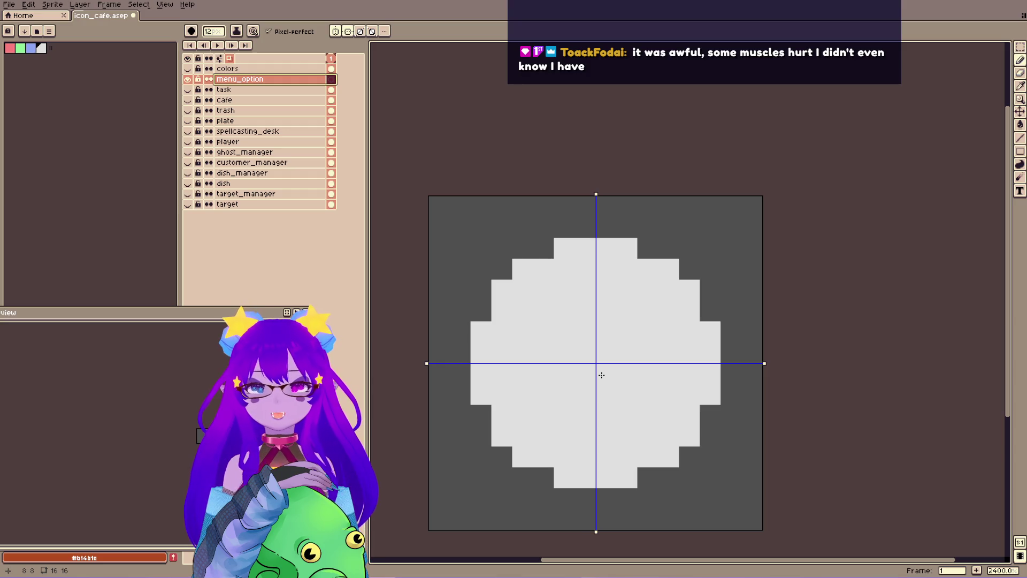
pyautogui.click(601, 375)
pyautogui.press('-')
pyautogui.press('-')
pyautogui.press('-')
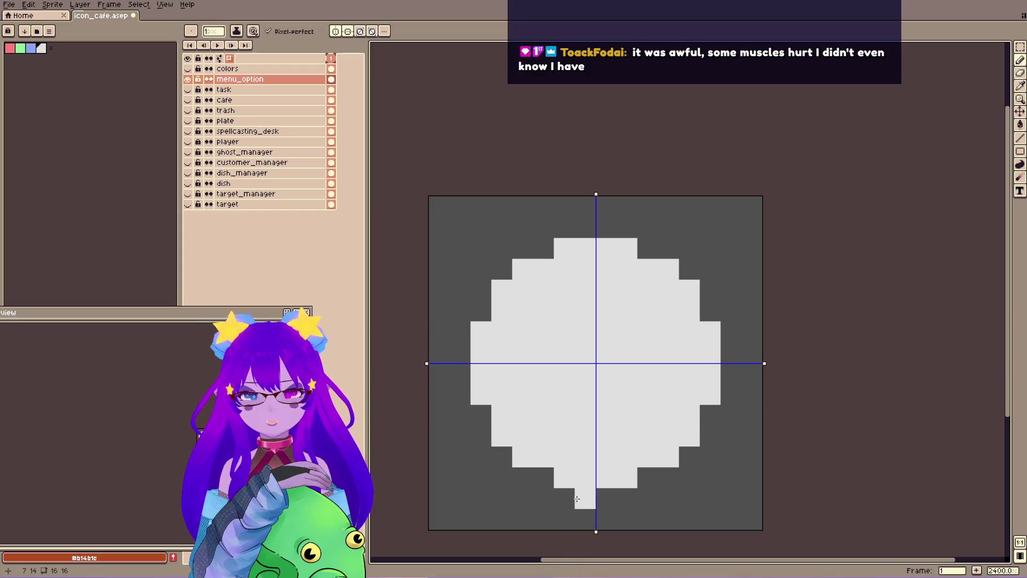
# Pencil mirrored notches and edge pixels around the circle's outline.
pyautogui.click(584, 501)
pyautogui.moveTo(543, 497); pyautogui.dragTo(546, 476)
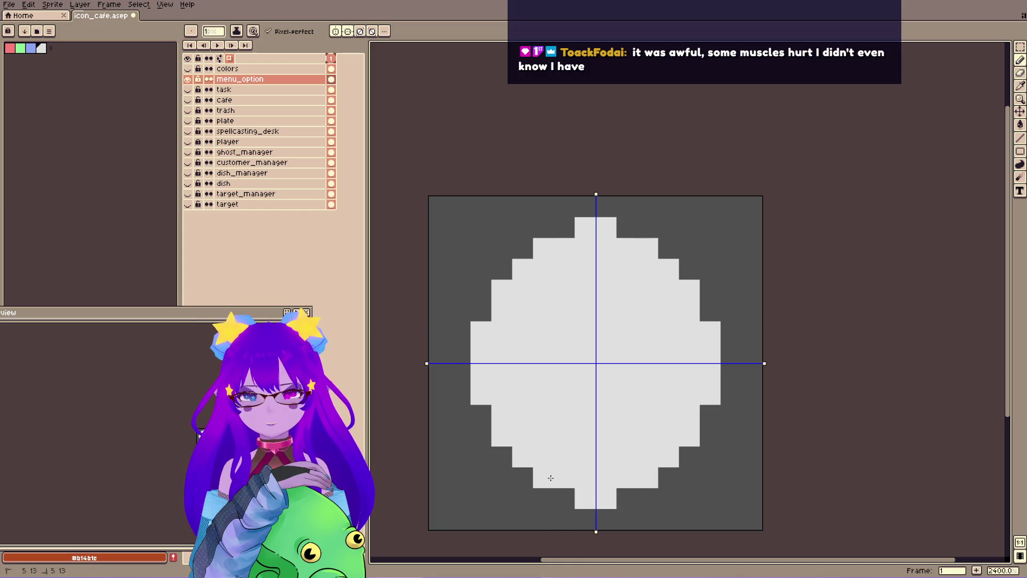
pyautogui.hotkey('ctrl', 'z')
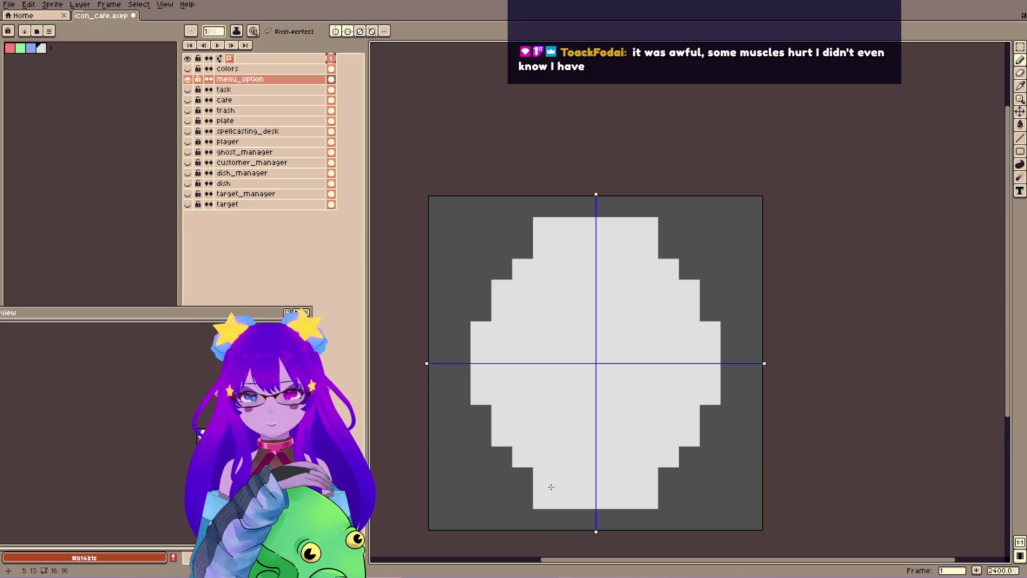
pyautogui.moveTo(459, 334); pyautogui.dragTo(460, 398)
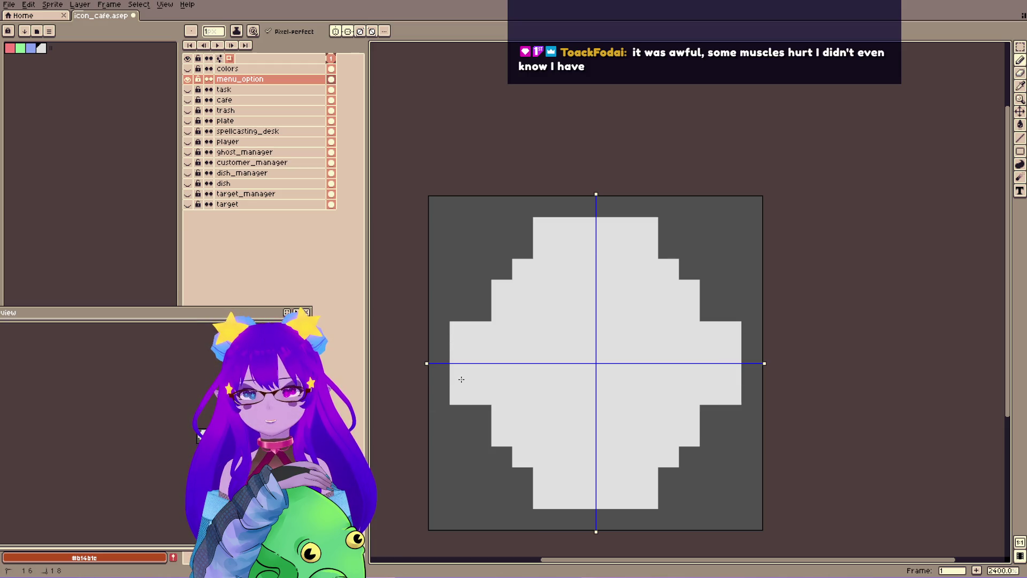
pyautogui.moveTo(482, 436); pyautogui.dragTo(481, 458)
pyautogui.click(502, 477)
pyautogui.click(522, 477)
pyautogui.click(502, 456)
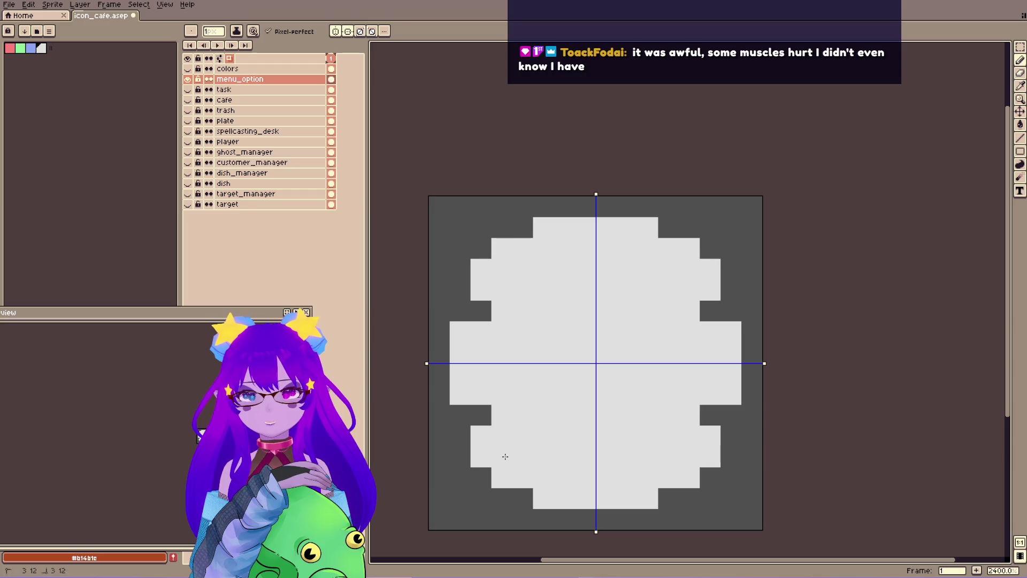
pyautogui.click(460, 436)
pyautogui.click(481, 477)
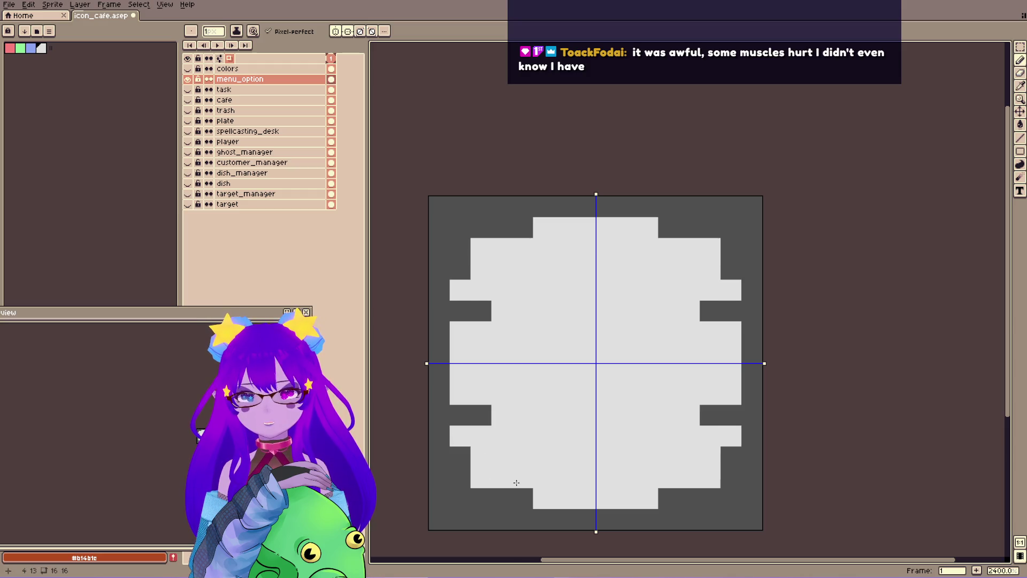
pyautogui.click(460, 456)
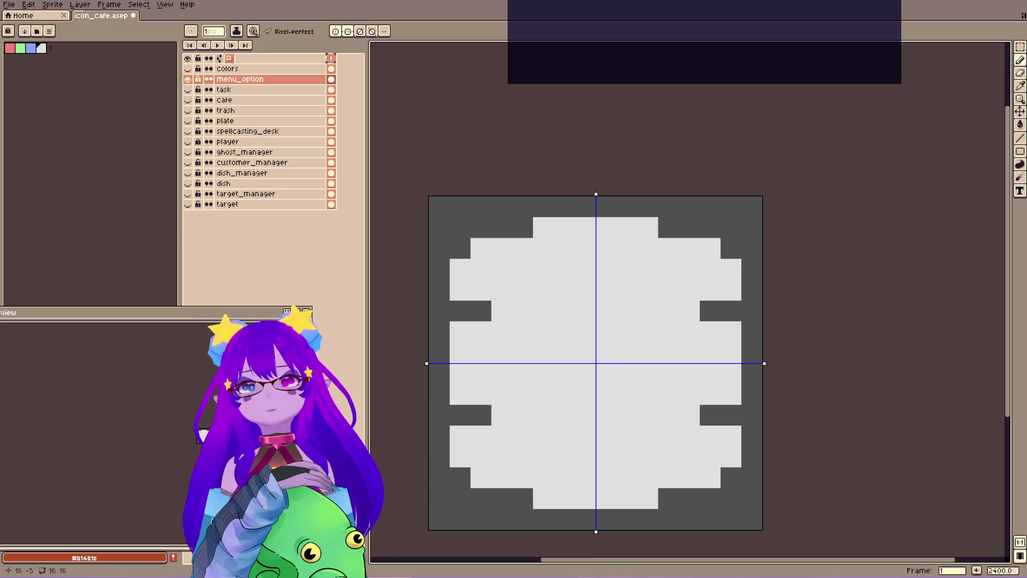
# Undo stray strokes and pencil symmetric gear teeth along the shape's edges.
pyautogui.scroll(-2, 561, 261)
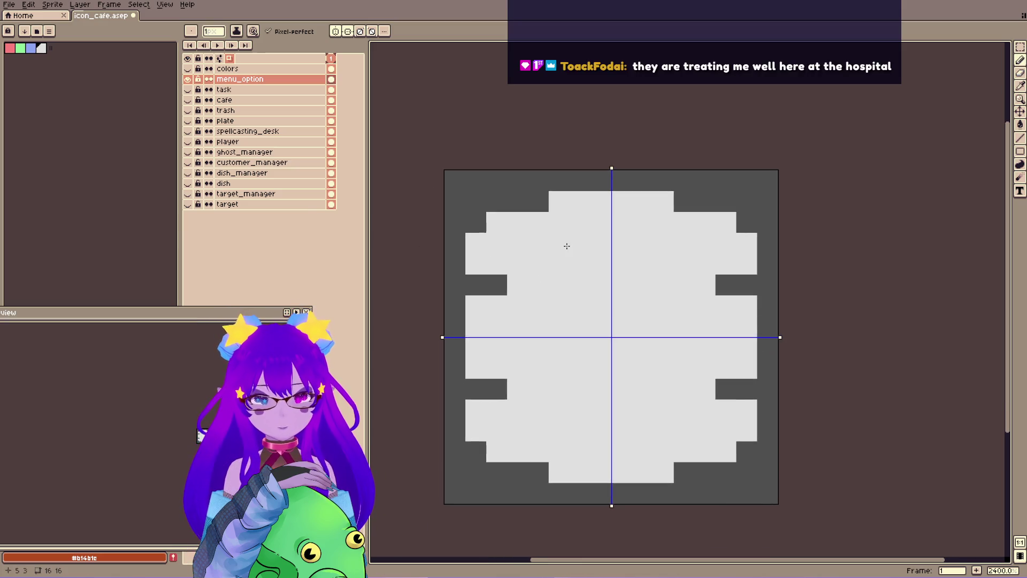
pyautogui.hotkey('ctrl', 't')
pyautogui.hotkey('ctrl', 'z')
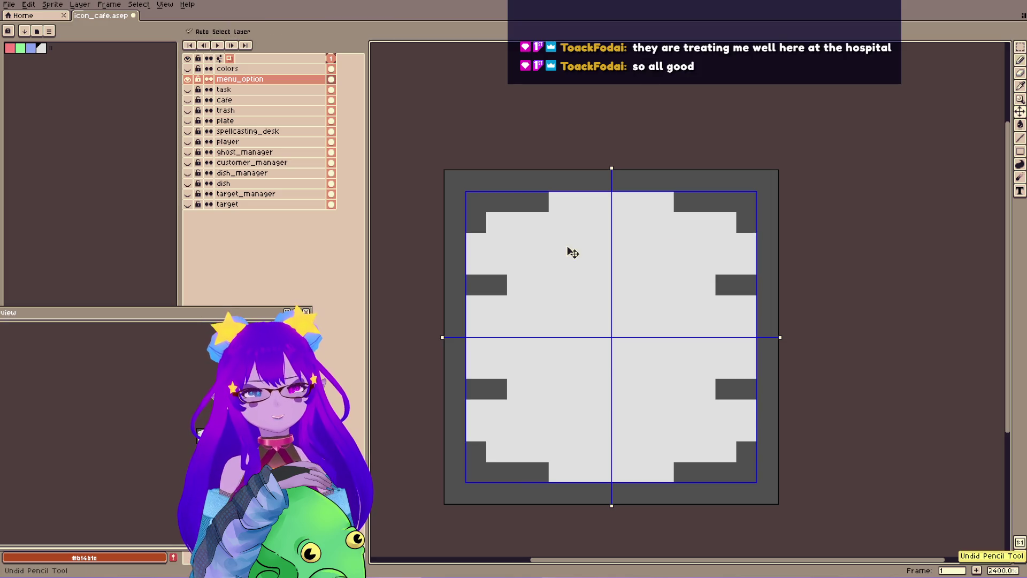
pyautogui.hotkey('ctrl', 'z')
pyautogui.hotkey('ctrl', 'z')
pyautogui.hotkey('ctrl', 'z')
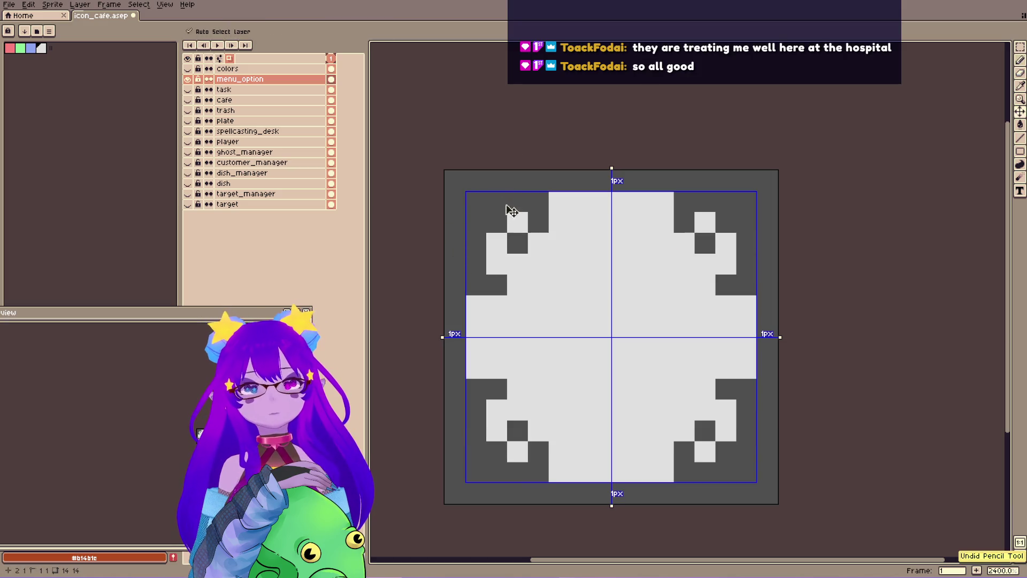
pyautogui.hotkey('ctrl', 'z')
pyautogui.hotkey('ctrl', 'z')
pyautogui.hotkey('ctrl', 'z')
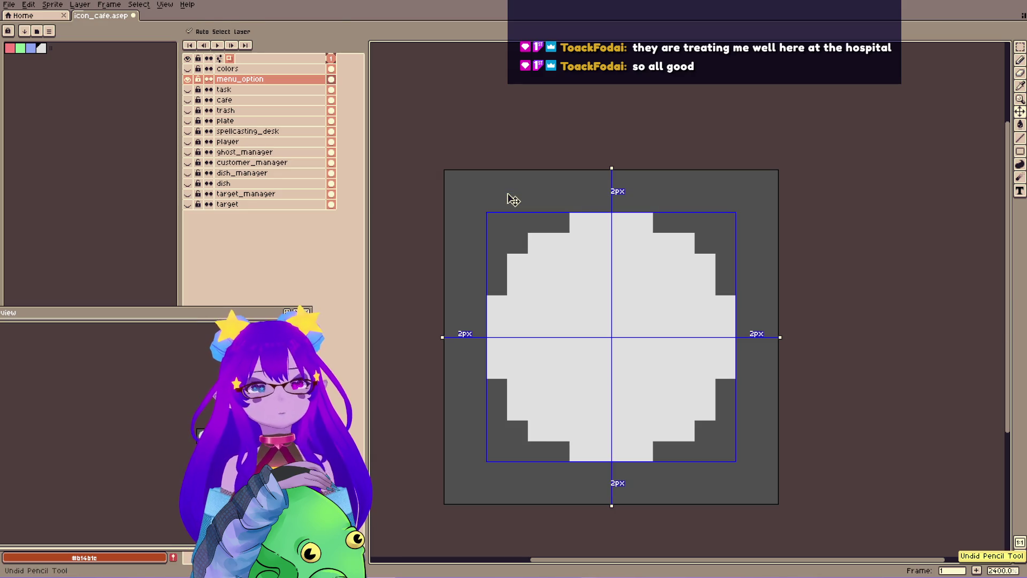
pyautogui.moveTo(553, 477)
pyautogui.mouseDown()
pyautogui.moveTo(535, 490)
pyautogui.moveTo(538, 471)
pyautogui.moveTo(522, 452)
pyautogui.moveTo(511, 480)
pyautogui.mouseUp()
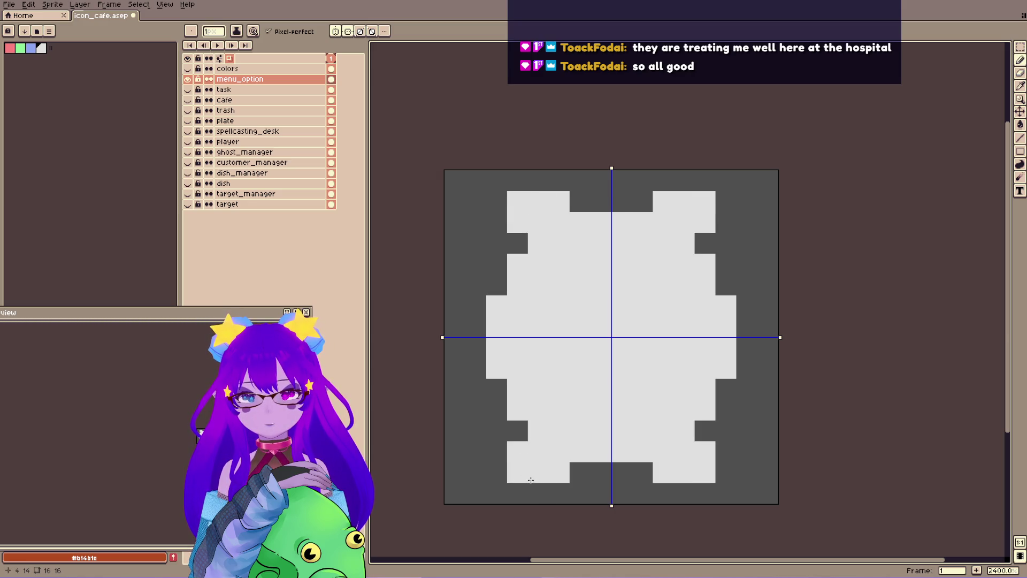
pyautogui.moveTo(477, 395)
pyautogui.mouseDown()
pyautogui.moveTo(477, 412)
pyautogui.moveTo(496, 392)
pyautogui.mouseUp()
pyautogui.moveTo(476, 347); pyautogui.dragTo(476, 326)
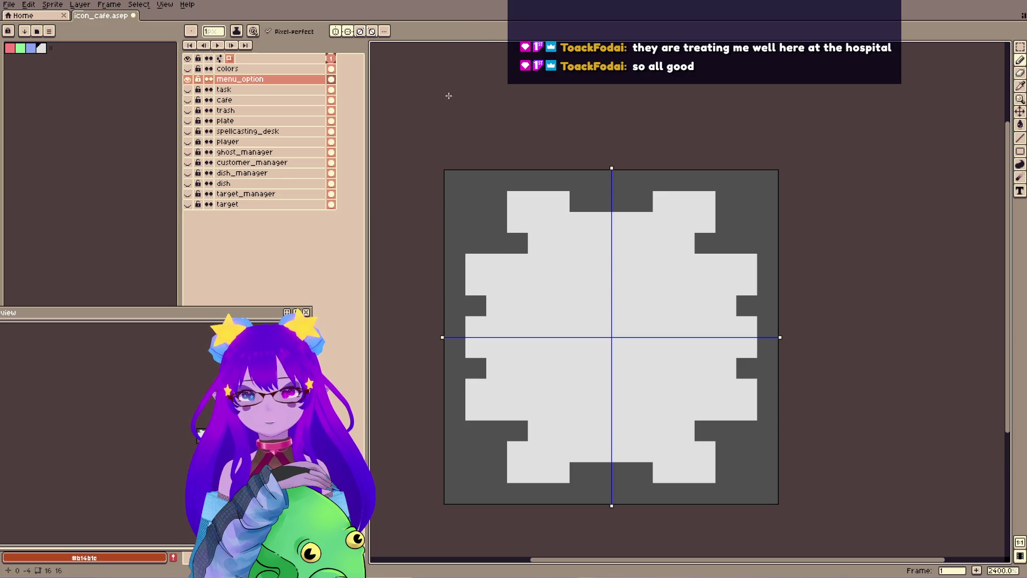
# Erase a hollow centre in the gear with a 7px eraser.
pyautogui.press('e')
pyautogui.moveTo(517, 202)
pyautogui.mouseDown()
pyautogui.moveTo(517, 220)
pyautogui.moveTo(580, 181)
pyautogui.mouseUp()
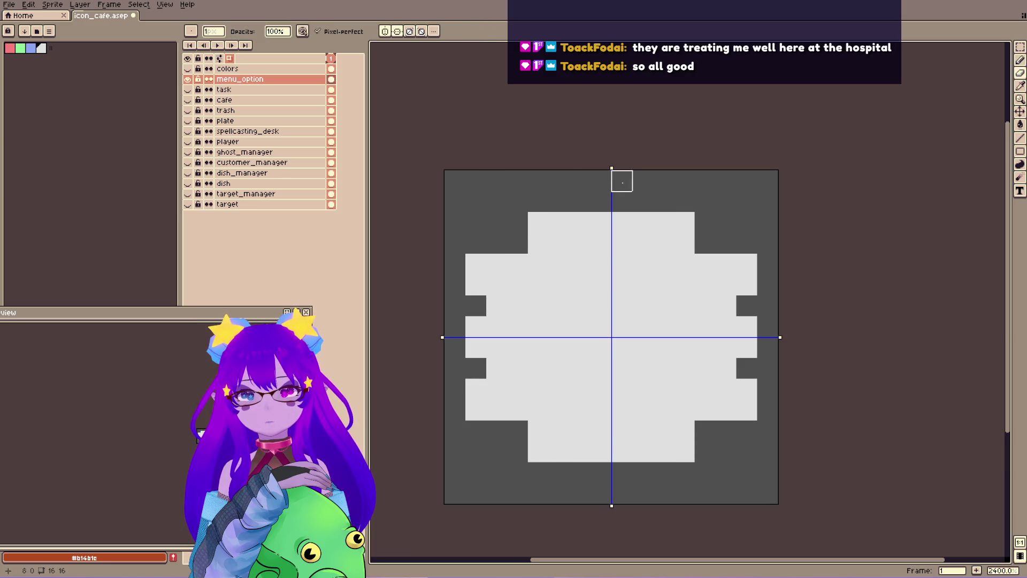
pyautogui.press('b')
pyautogui.hotkey('ctrl', 'z')
pyautogui.hotkey('ctrl', 'z')
pyautogui.hotkey('ctrl', 'z')
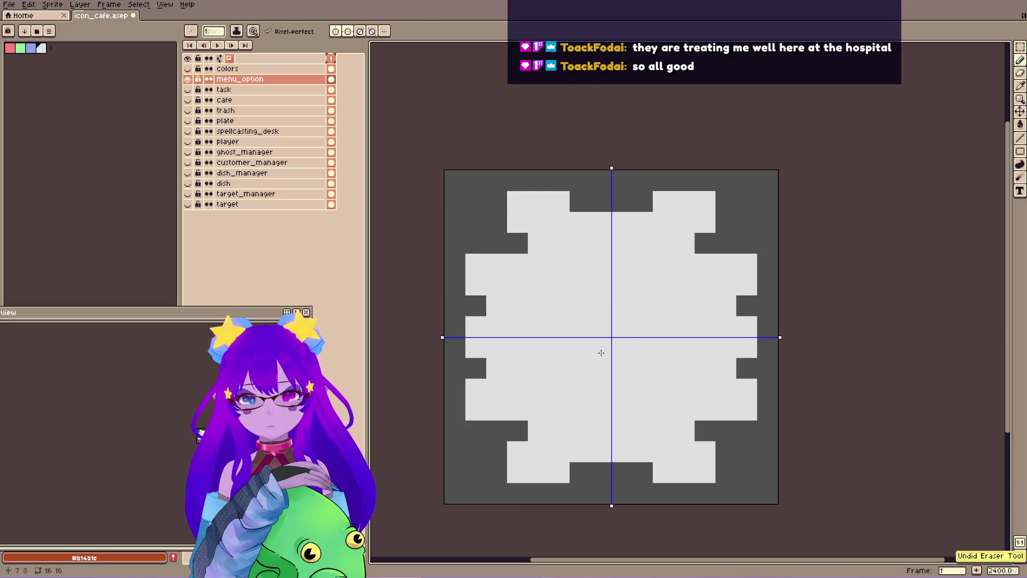
pyautogui.press('e')
pyautogui.press('+')
pyautogui.press('+')
pyautogui.press('+')
pyautogui.press('+')
pyautogui.click(611, 337)
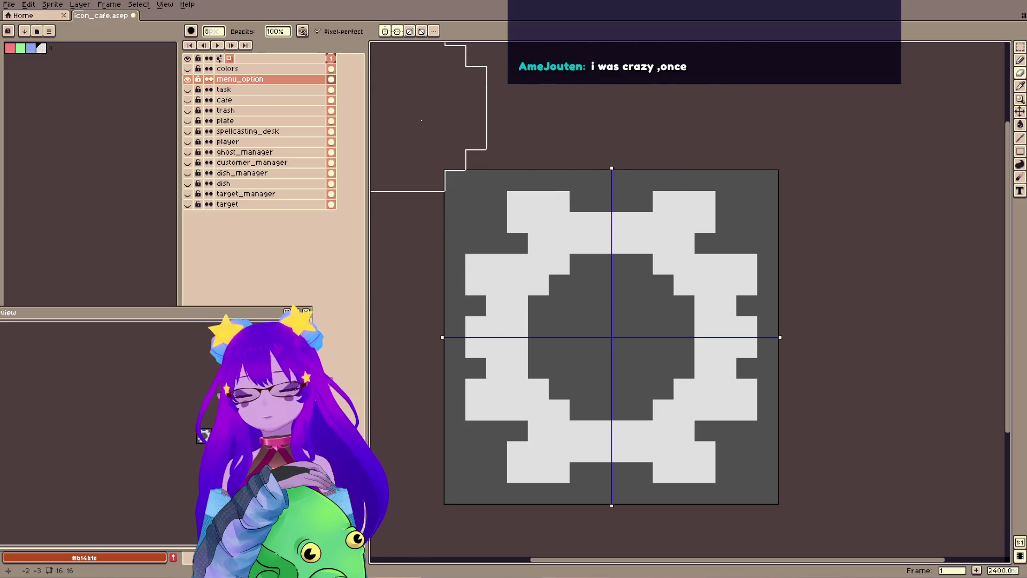
# Save the icon file and bring up File > Export As.
pyautogui.press('v')
pyautogui.hotkey('ctrl', 's')
pyautogui.click(9, 4)
pyautogui.moveTo(53, 100)
pyautogui.click(128, 100)
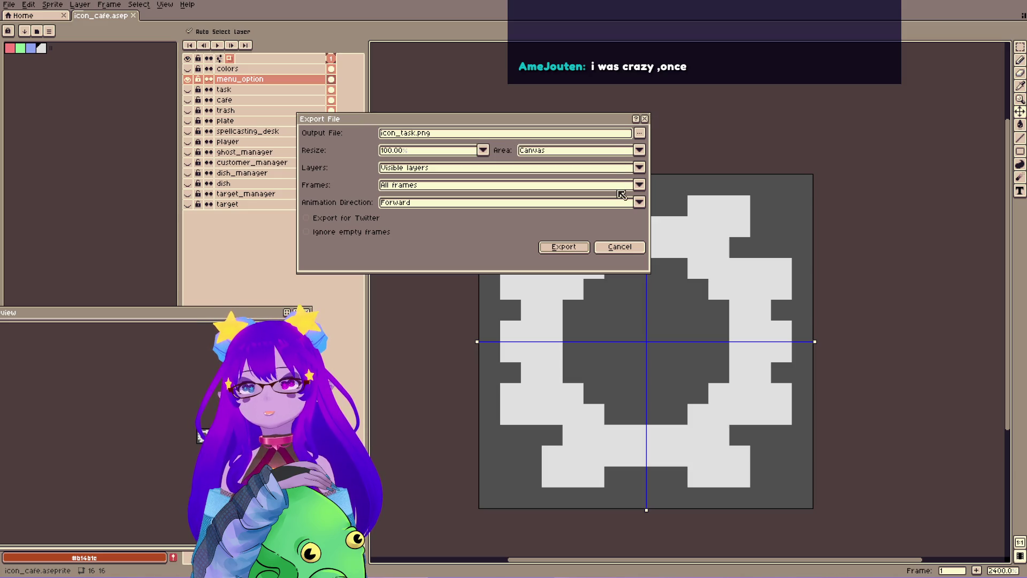
# Export only the menu_option layer as icon_menu_option.png.
pyautogui.click(639, 168)
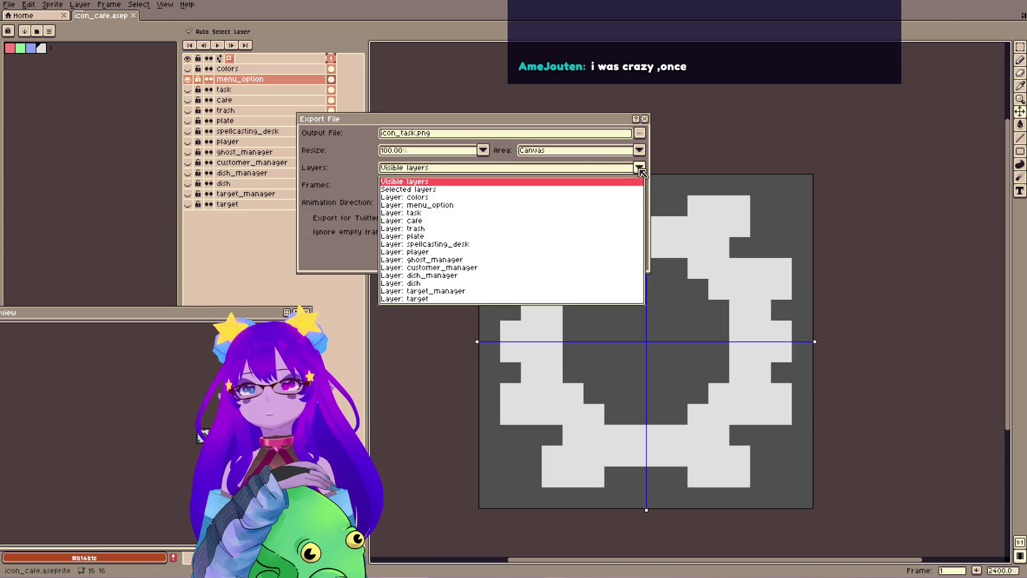
pyautogui.click(419, 211)
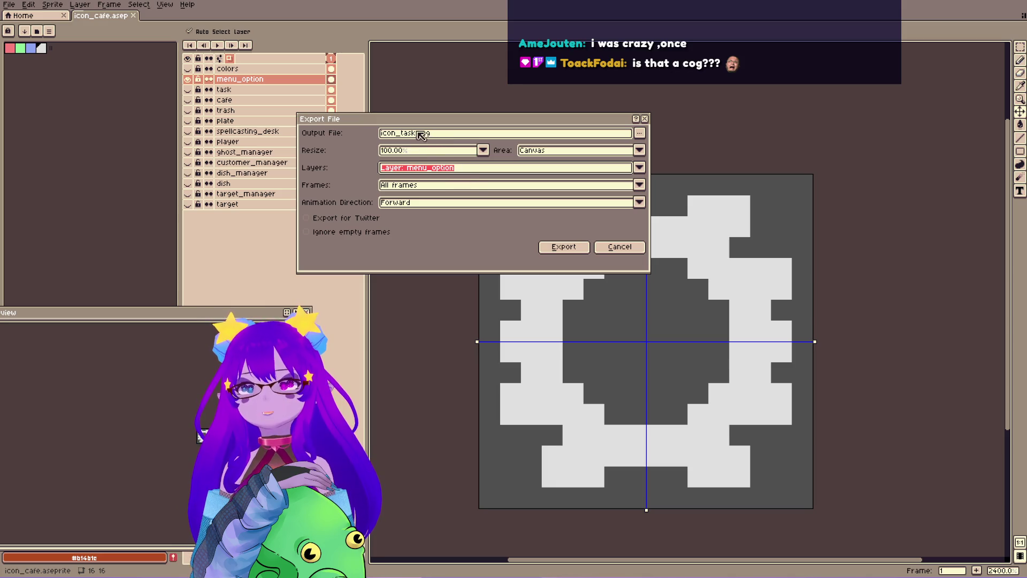
pyautogui.moveTo(417, 133); pyautogui.dragTo(350, 130)
pyautogui.write('icon_menu')
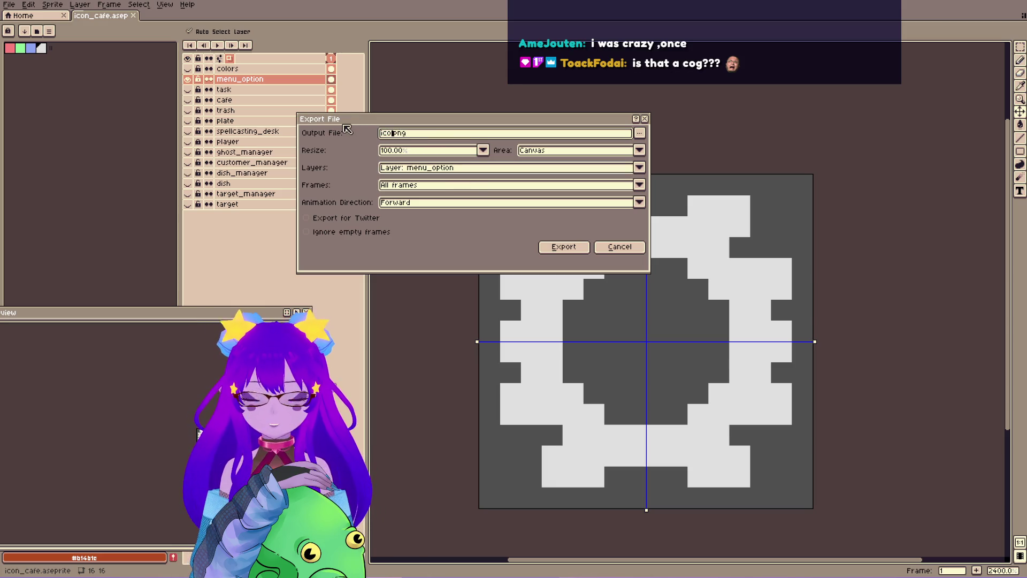
pyautogui.write('_option')
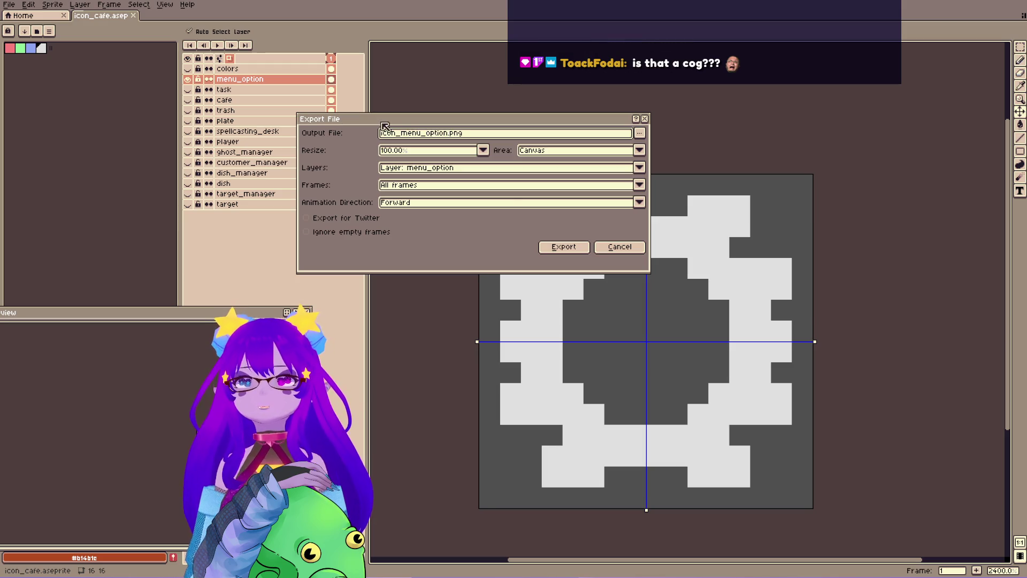
pyautogui.press('Return')
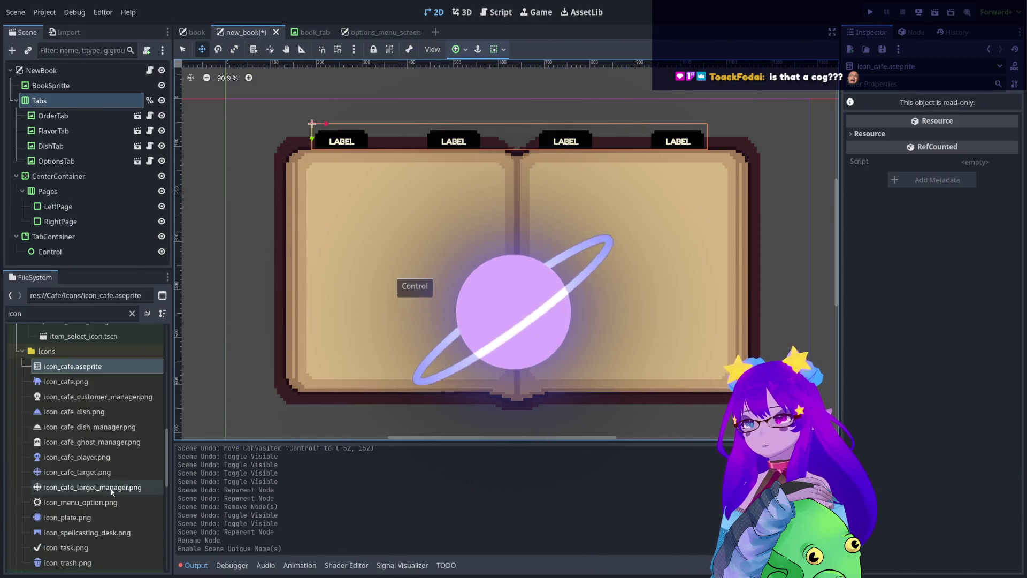
# Preview icon_menu_option.png, then the customer_manager, dish_manager and task icon PNGs in the Inspector.
pyautogui.click(111, 499)
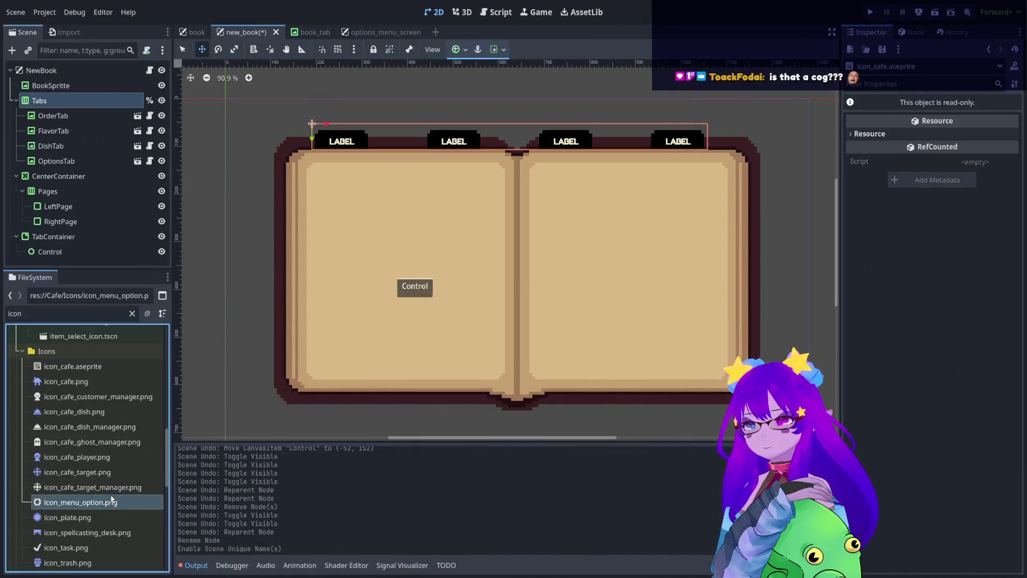
pyautogui.doubleClick(109, 502)
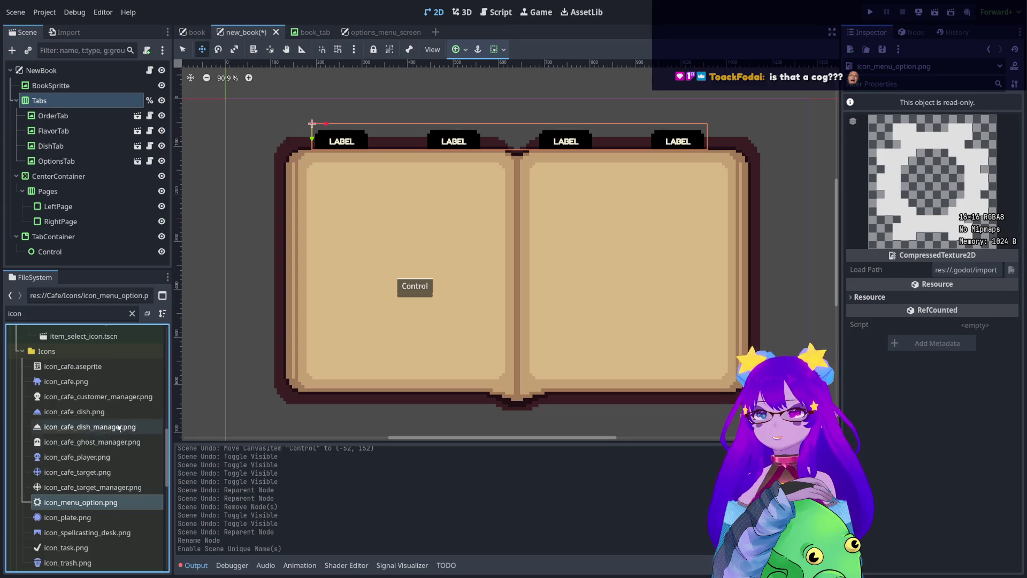
pyautogui.click(114, 395)
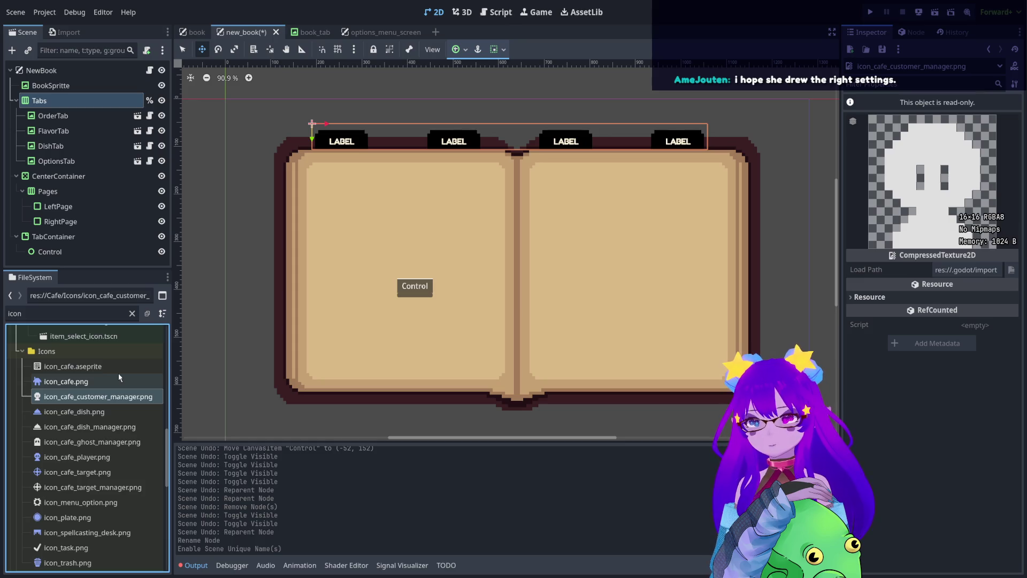
pyautogui.click(88, 428)
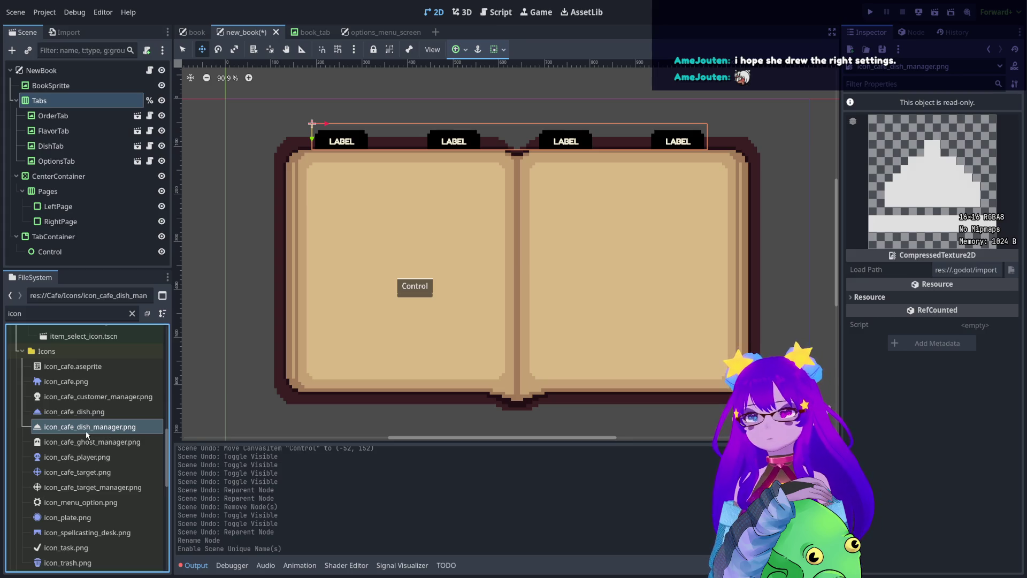
pyautogui.scroll(-1, 87, 434)
pyautogui.click(57, 517)
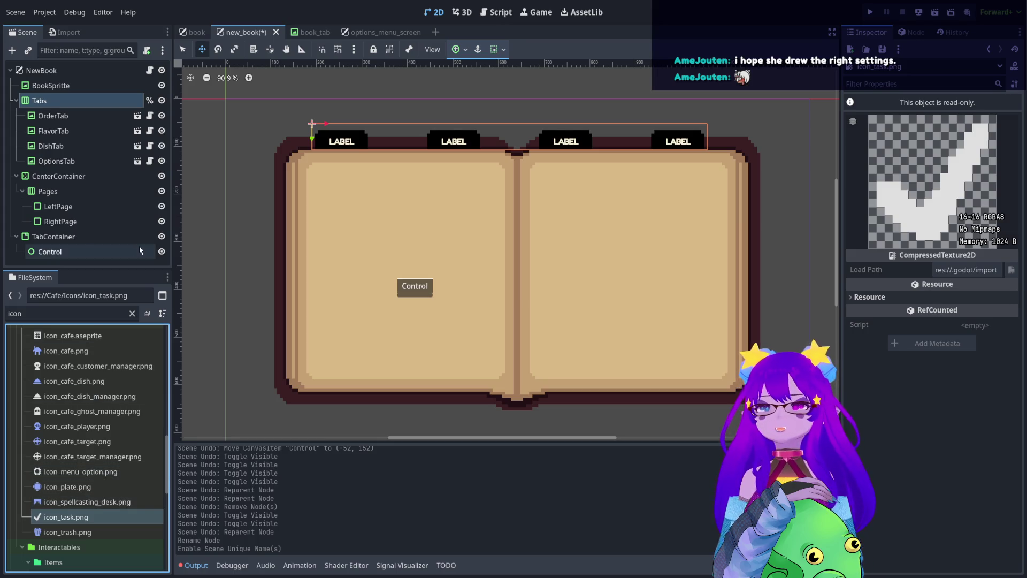
pyautogui.hscroll(-1, 379, 241)
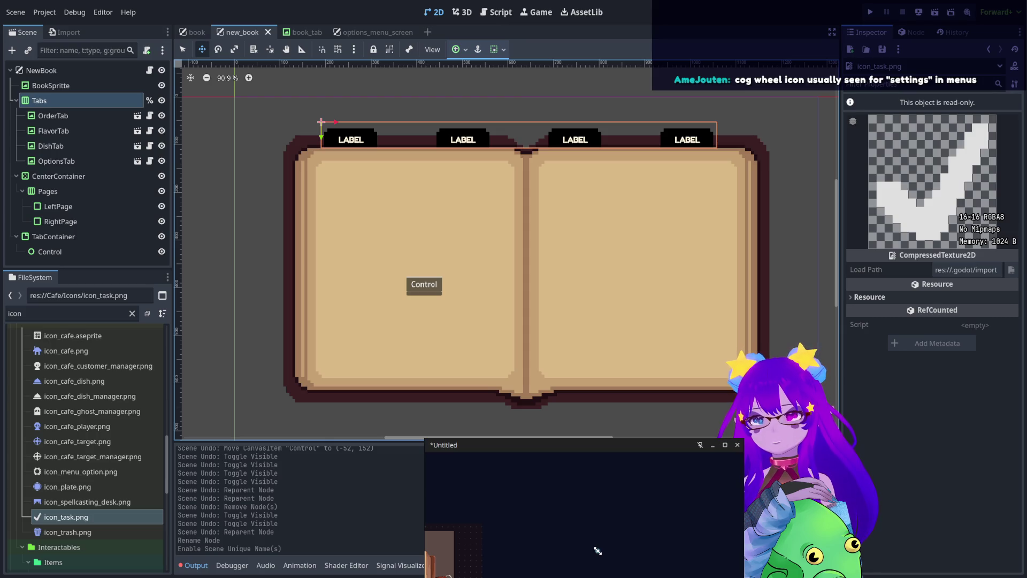
# Paste the options-menu reference screenshot onto the reference board and move it up and right.
pyautogui.moveTo(597, 549); pyautogui.dragTo(530, 483)
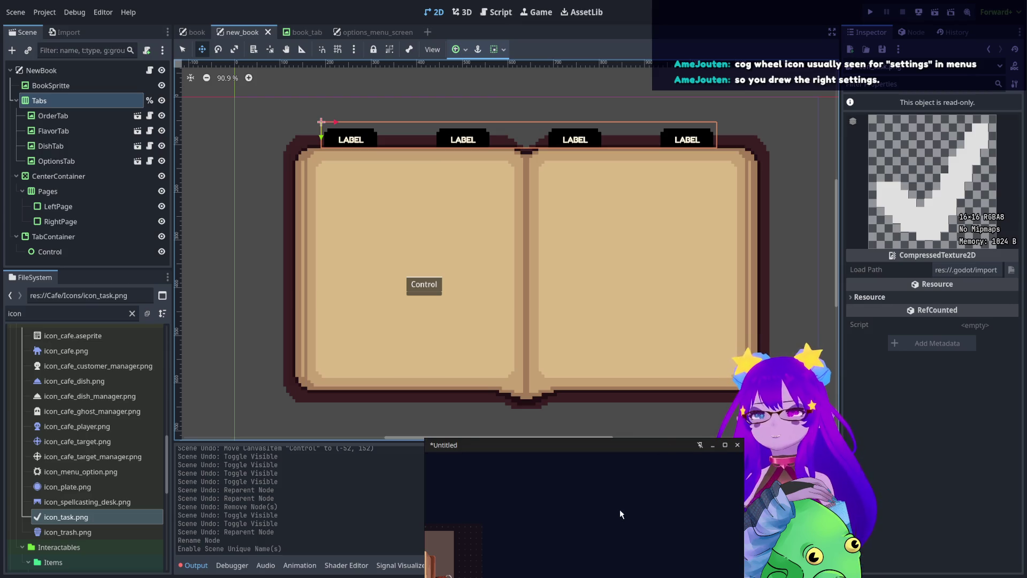
pyautogui.hotkey('ctrl', 'v')
pyautogui.moveTo(621, 508)
pyautogui.mouseDown()
pyautogui.moveTo(650, 480)
pyautogui.moveTo(650, 464)
pyautogui.mouseUp()
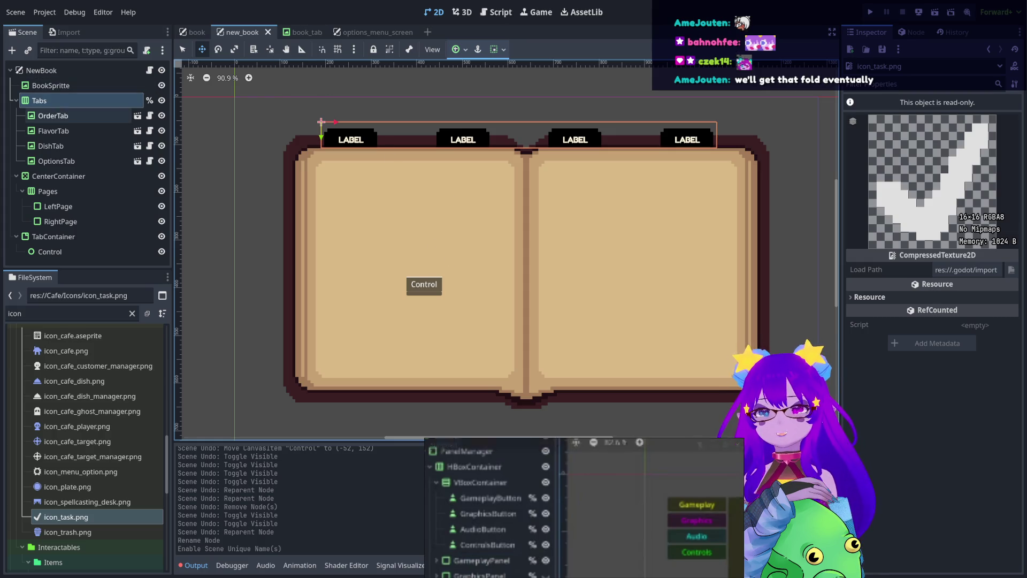
# Step through the tab nodes and settle on OrderTab.
pyautogui.click(53, 116)
pyautogui.click(66, 133)
pyautogui.click(53, 146)
pyautogui.click(65, 161)
pyautogui.click(53, 116)
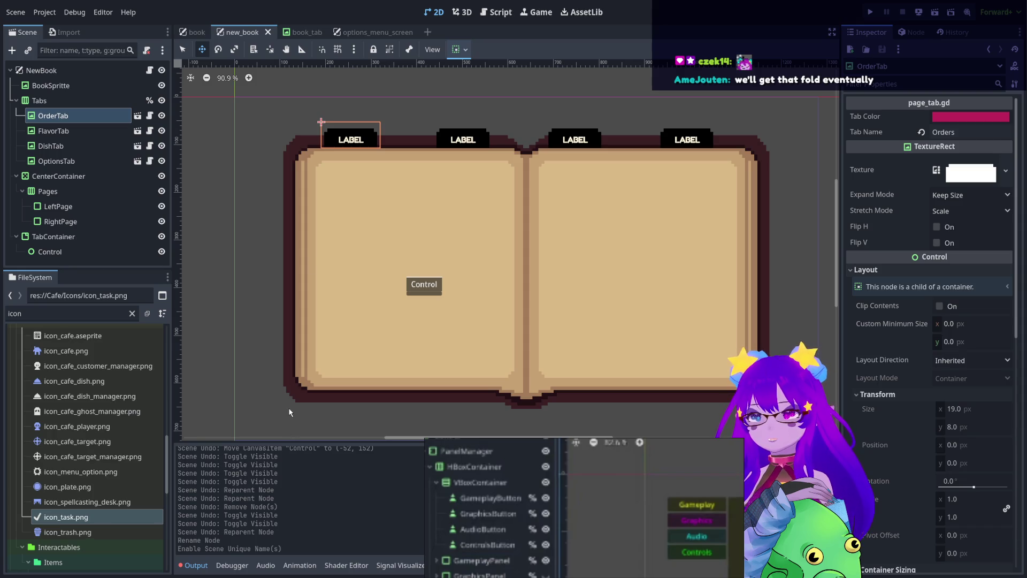
# Add a TextureButton node and move it to be the first child of Tabs.
pyautogui.hotkey('ctrl', 'a')
pyautogui.press('Return')
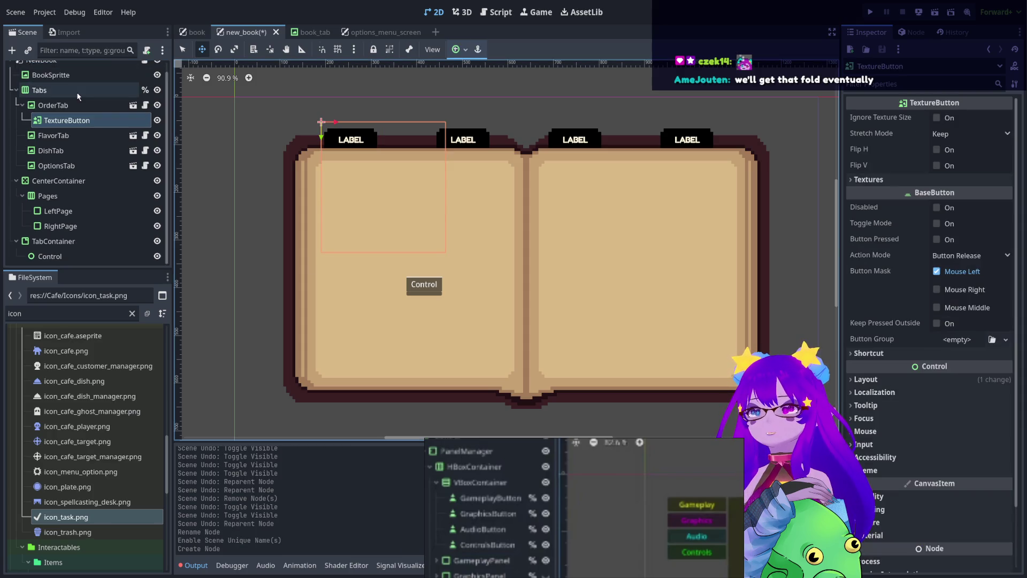
pyautogui.moveTo(63, 116); pyautogui.dragTo(59, 101)
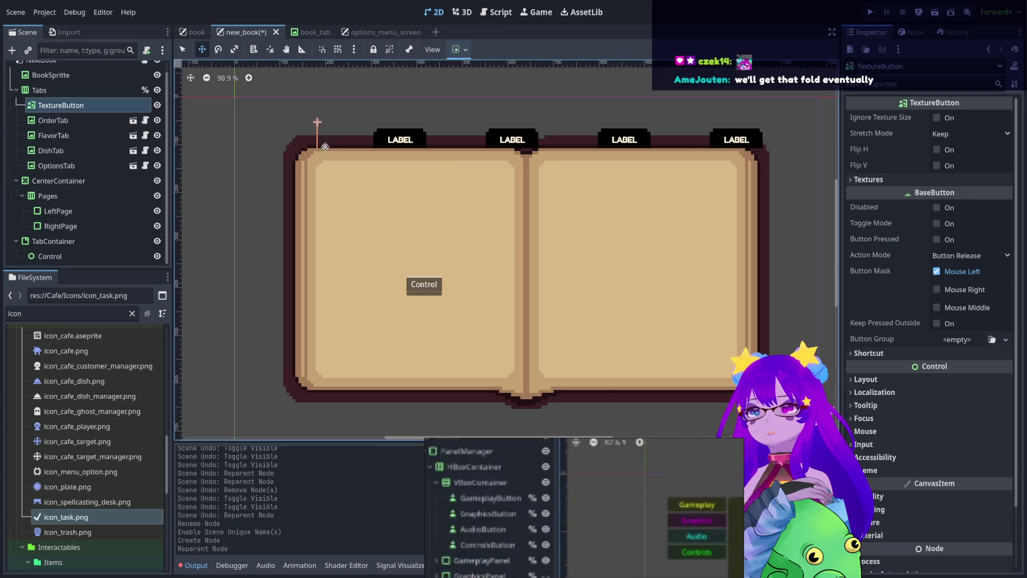
pyautogui.scroll(-1, 631, 263)
pyautogui.scroll(1, 631, 263)
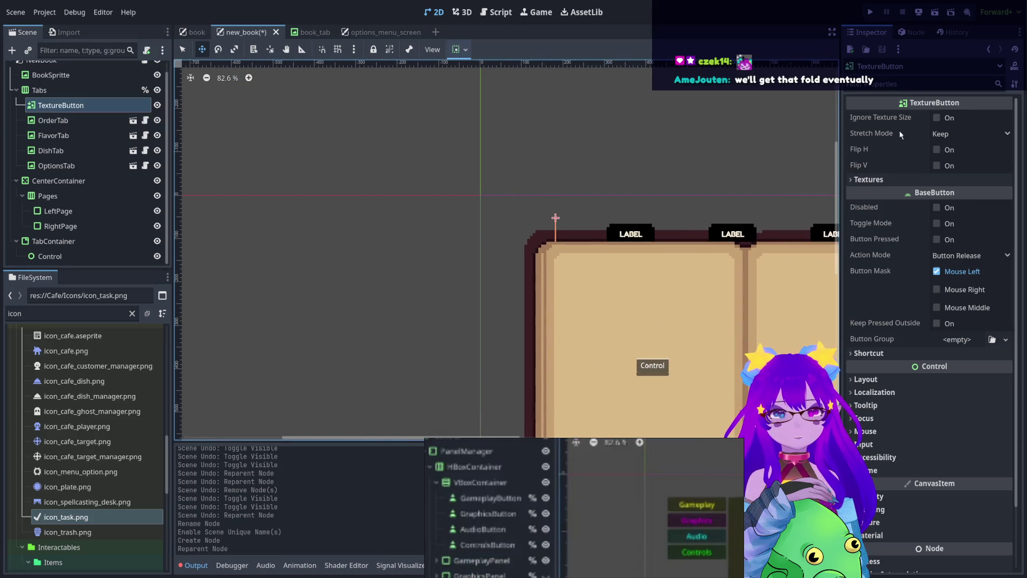
# Set icon_menu_option.png as the TextureButton's Normal texture.
pyautogui.click(898, 179)
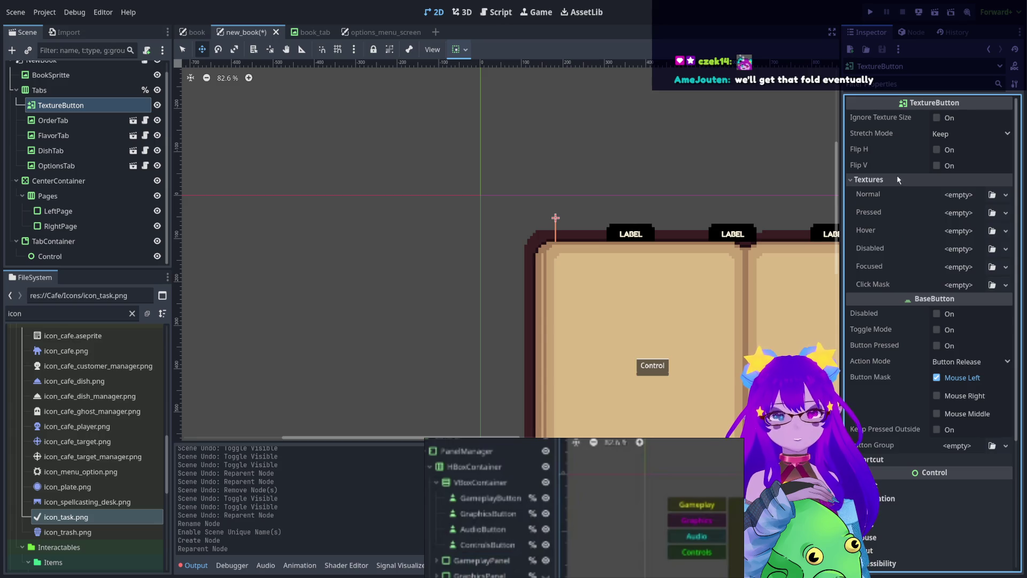
pyautogui.moveTo(408, 319)
pyautogui.mouseDown()
pyautogui.moveTo(376, 305)
pyautogui.moveTo(271, 298)
pyautogui.mouseUp()
pyautogui.scroll(3, 75, 406)
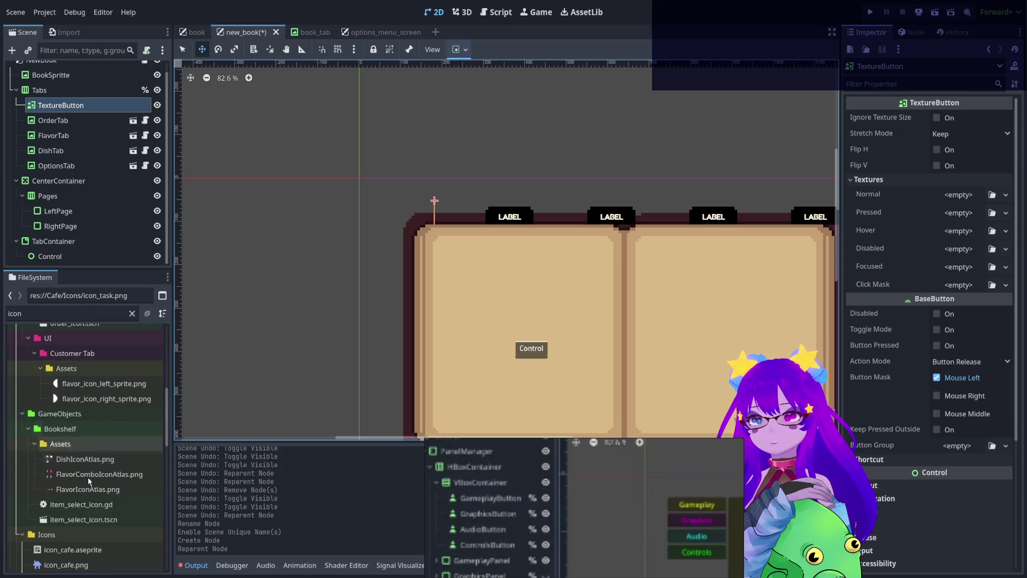
pyautogui.scroll(1, 89, 508)
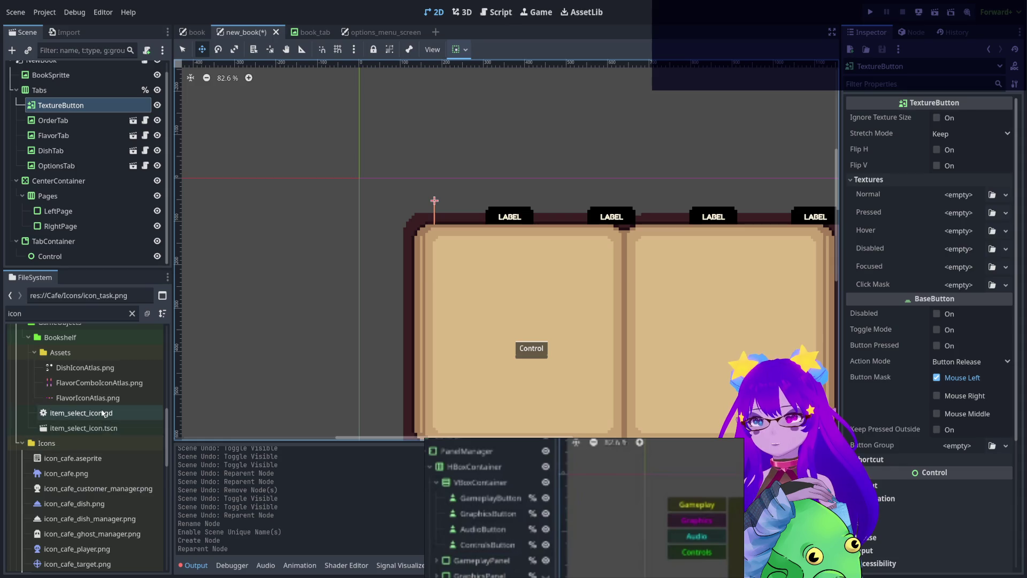
pyautogui.scroll(-2, 48, 375)
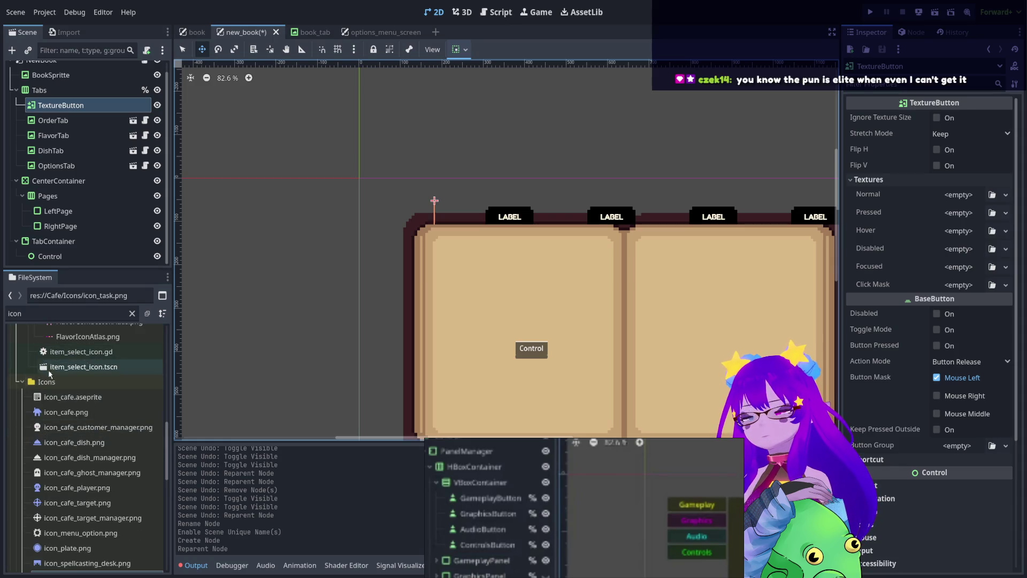
pyautogui.moveTo(57, 533)
pyautogui.mouseDown()
pyautogui.moveTo(980, 196)
pyautogui.moveTo(963, 199)
pyautogui.mouseUp()
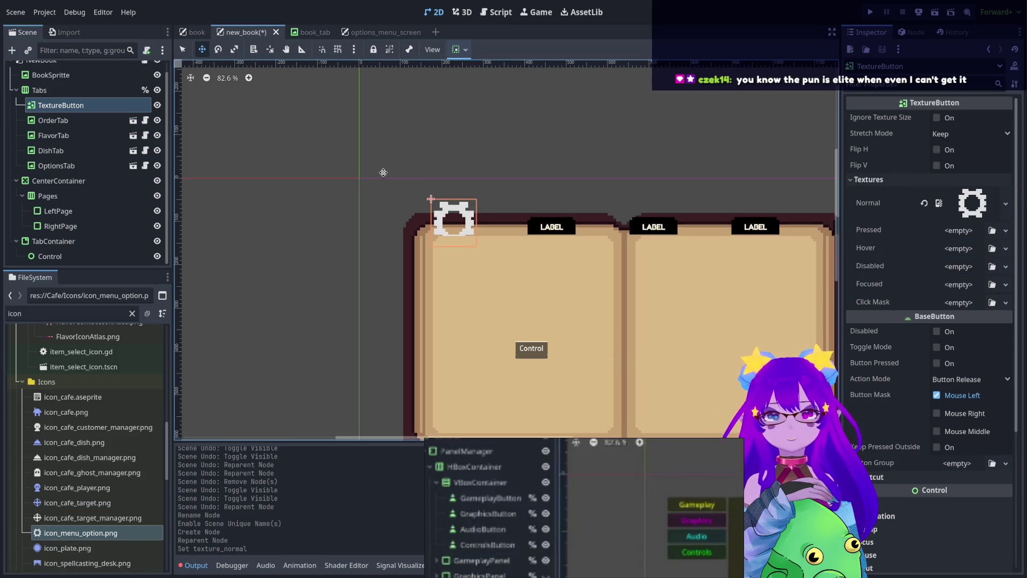
pyautogui.scroll(6, 423, 222)
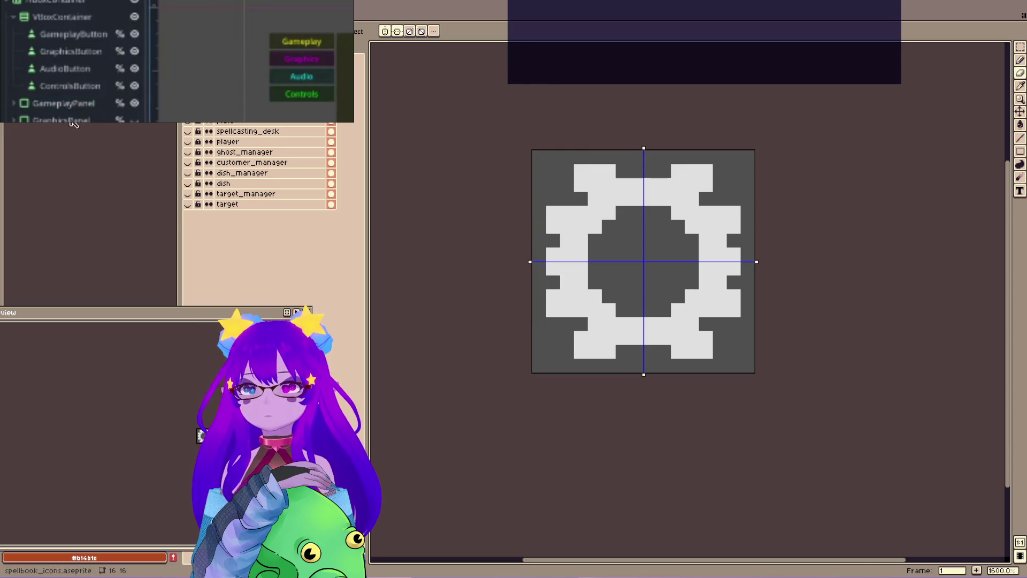
# Delete the unneeded cafe, plate and spellcasting_desk layers, keeping the menu_option gear layer.
pyautogui.click(208, 110)
pyautogui.click(208, 111)
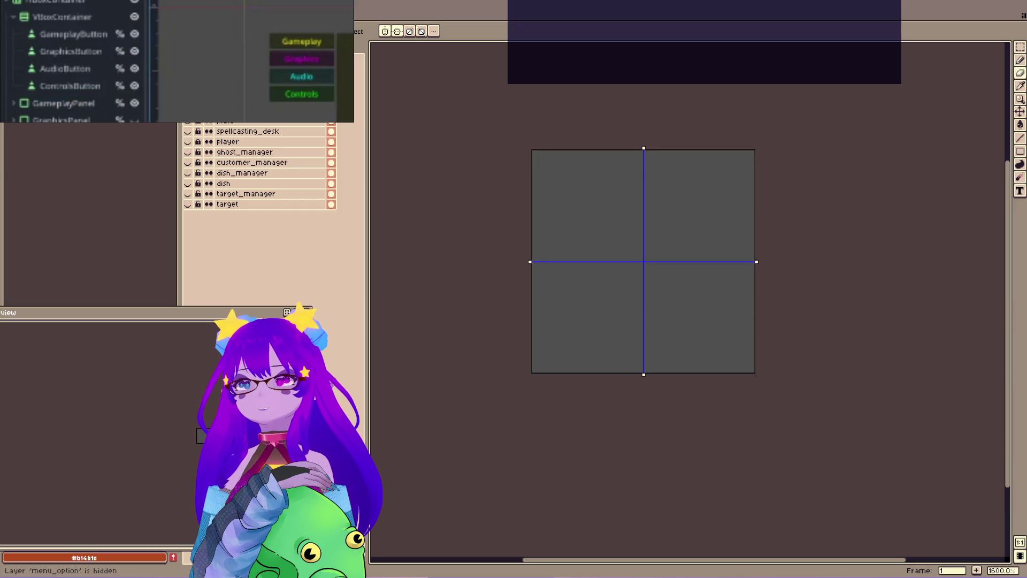
pyautogui.click(208, 111)
pyautogui.click(208, 120)
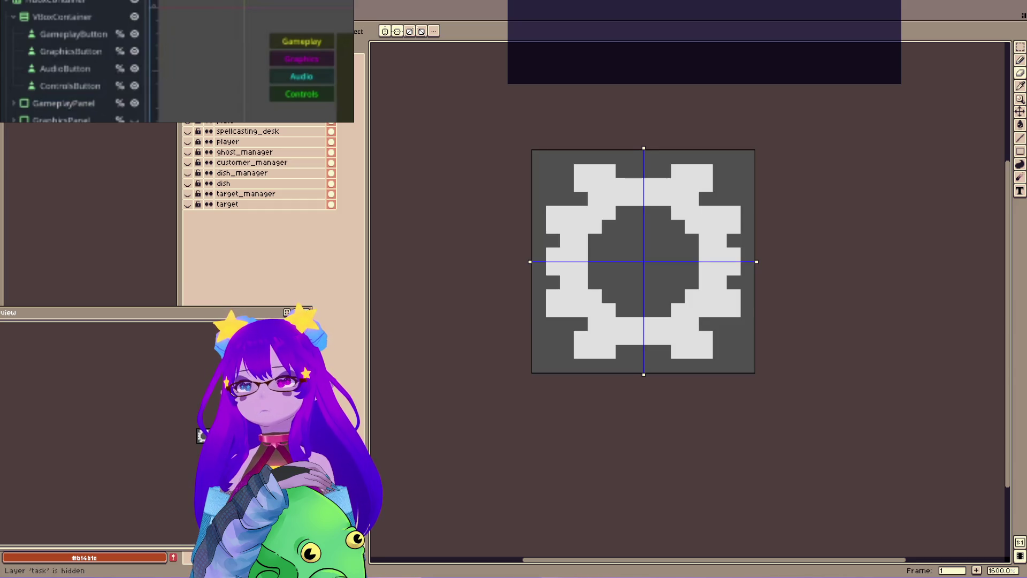
pyautogui.click(208, 121)
pyautogui.press('Delete')
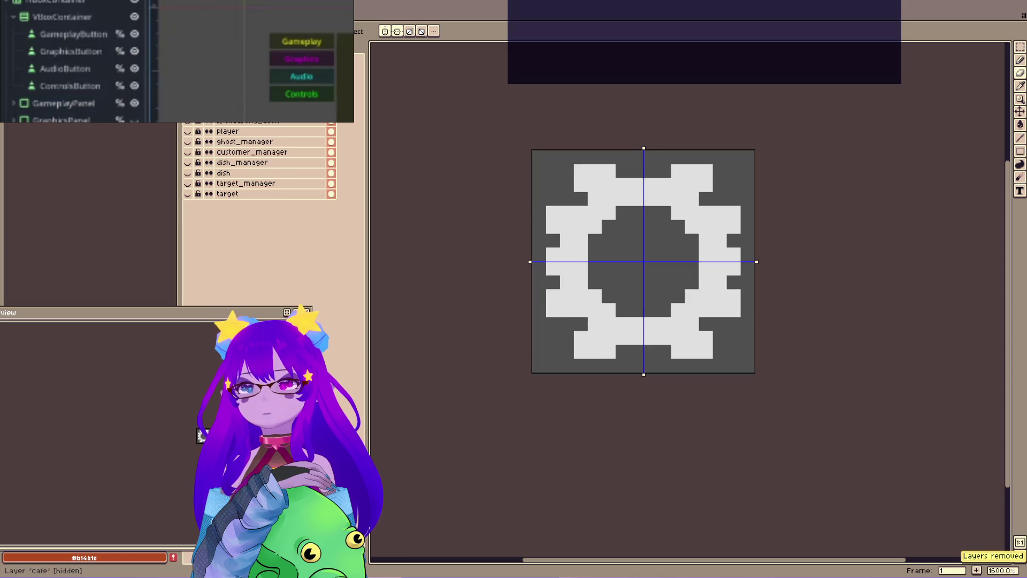
pyautogui.click(208, 121)
pyautogui.press('Delete')
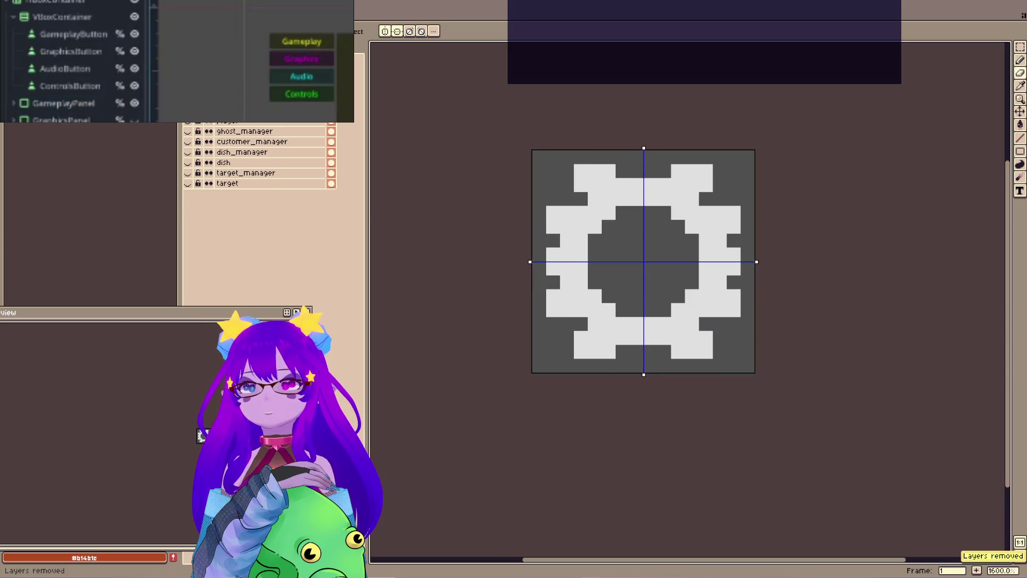
pyautogui.click(208, 121)
pyautogui.press('Delete')
pyautogui.click(208, 121)
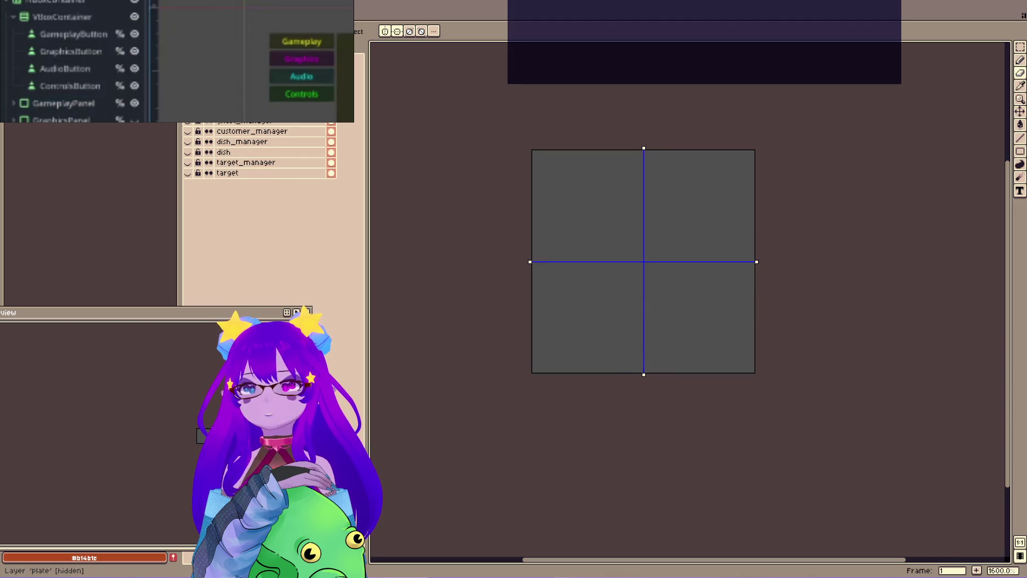
pyautogui.press('Delete')
# Check the player, ghost_manager, customer_manager and dish_manager layers' art by toggling their visibility.
pyautogui.click(208, 121)
pyautogui.click(187, 110)
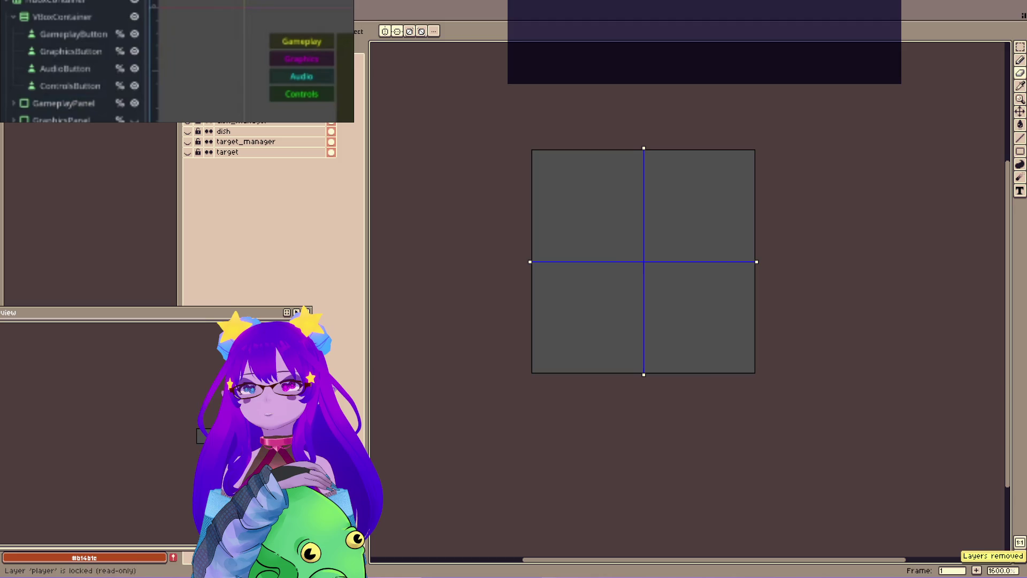
pyautogui.click(187, 100)
pyautogui.scroll(-1, 256, 107)
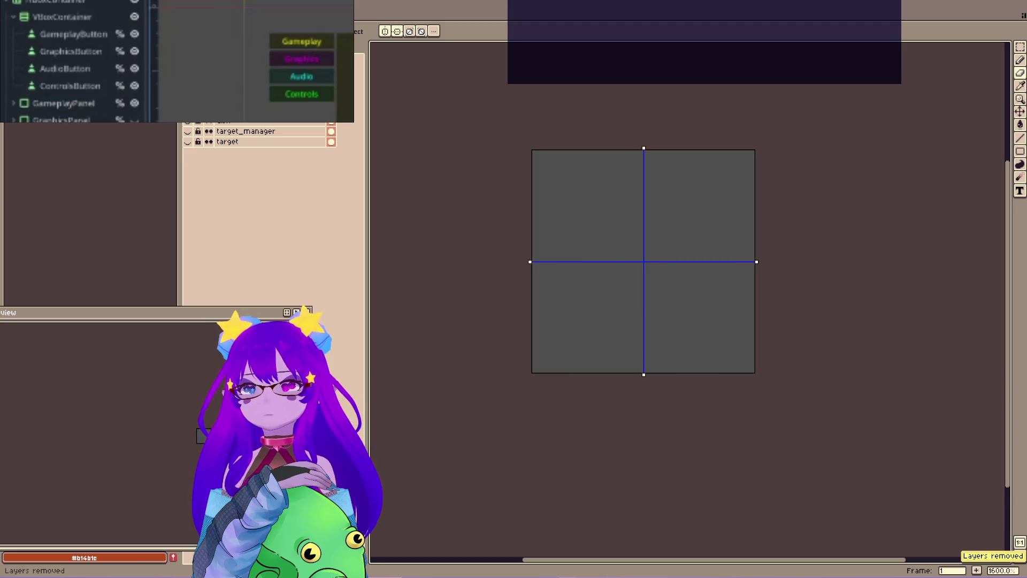
pyautogui.click(187, 110)
pyautogui.click(187, 111)
pyautogui.scroll(-1, 256, 107)
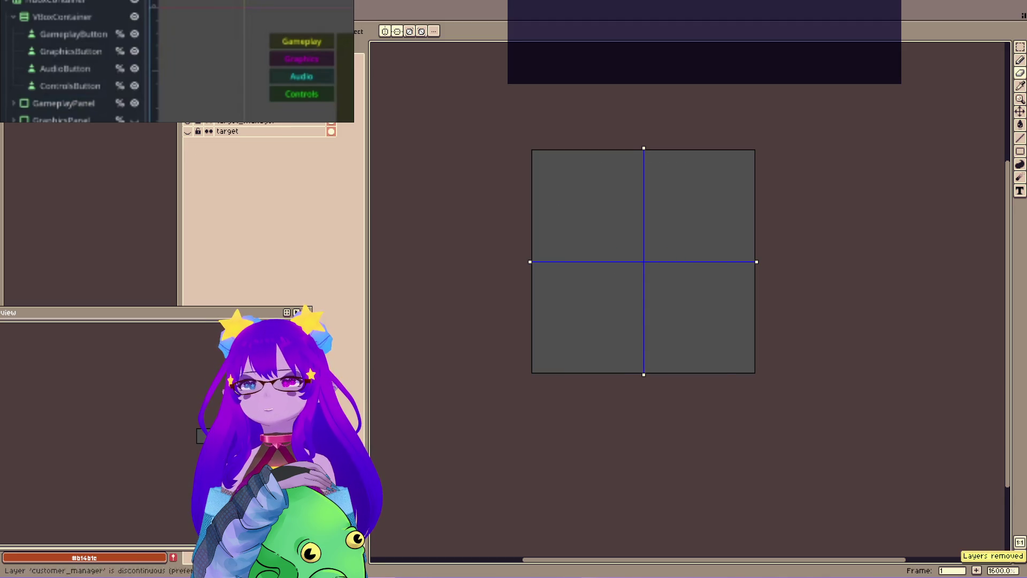
pyautogui.click(187, 111)
pyautogui.click(187, 111)
pyautogui.scroll(-1, 257, 107)
pyautogui.click(187, 110)
pyautogui.click(187, 110)
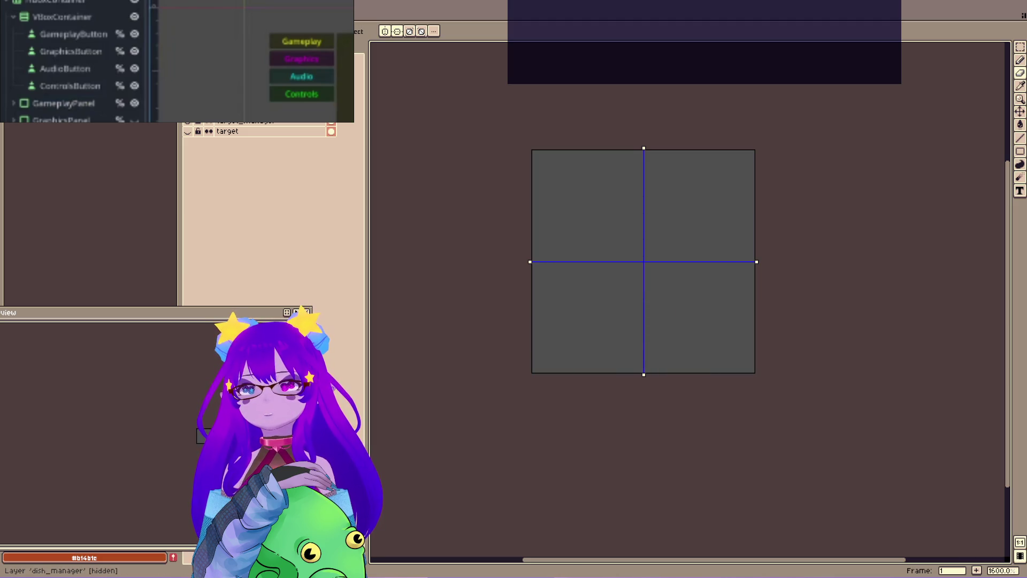
pyautogui.scroll(-1, 257, 107)
# Delete one more unneeded layer, then toggle the gear layer to reveal the customer icon.
pyautogui.press('Delete')
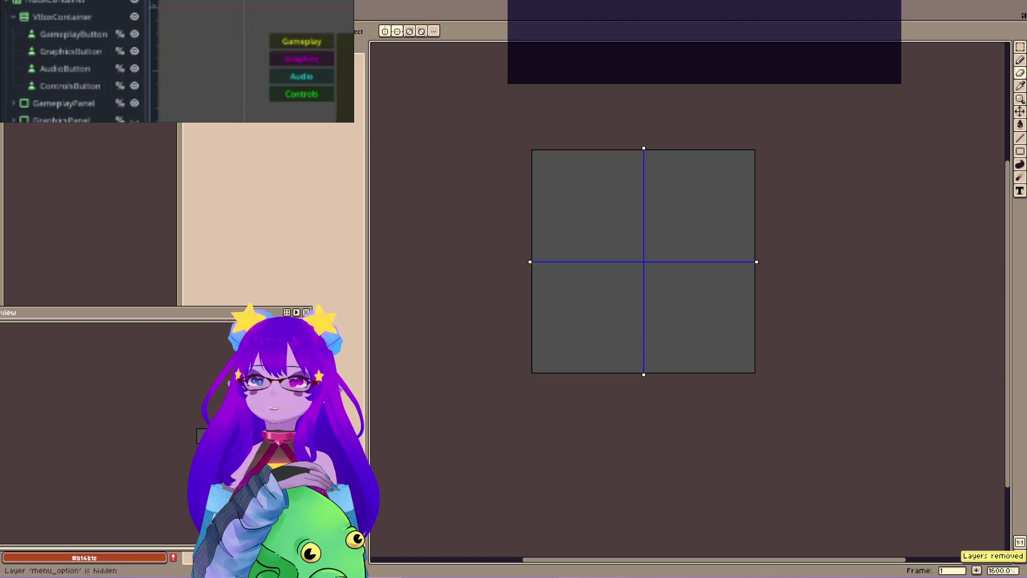
pyautogui.click(187, 110)
pyautogui.scroll(1, 655, 270)
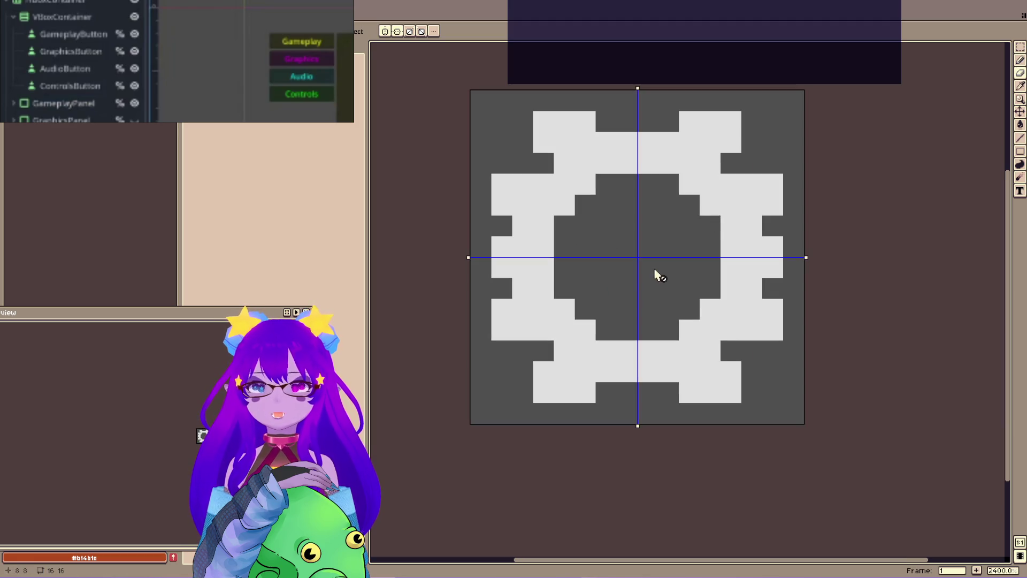
pyautogui.click(187, 111)
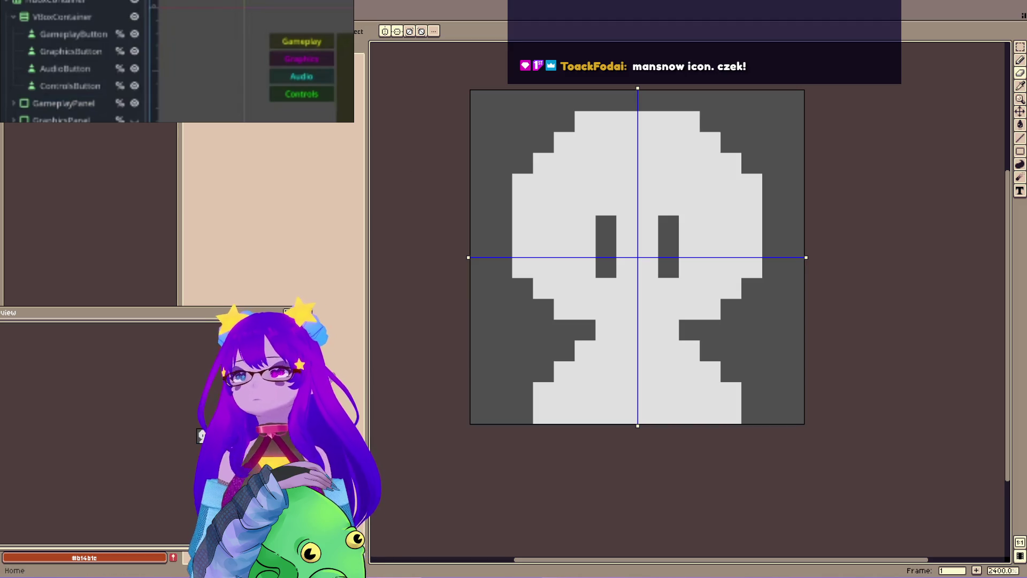
# Create a new sprite, paste the clipboard image into it, and return to the icon file.
pyautogui.click(10, 5)
pyautogui.click(21, 17)
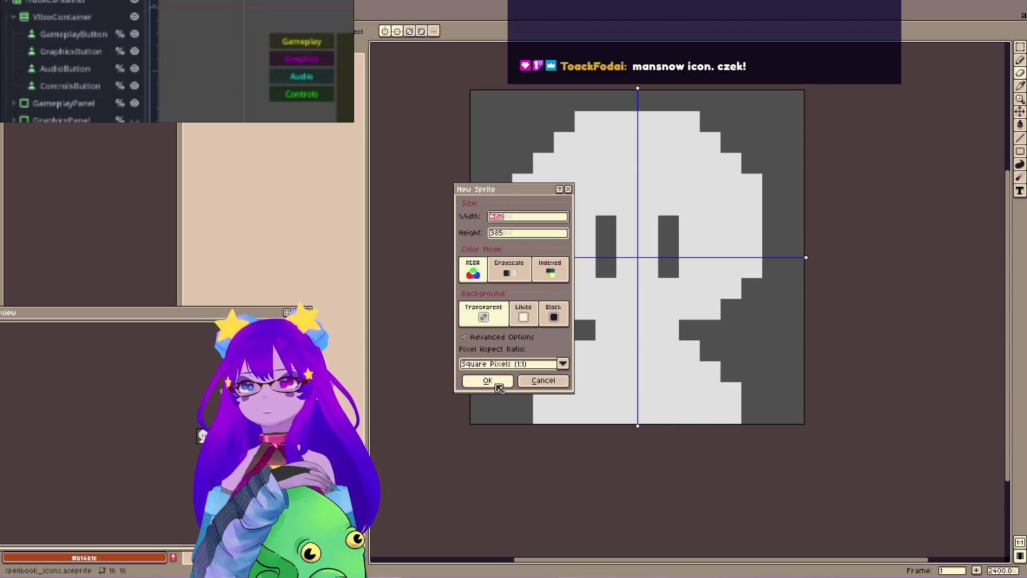
pyautogui.click(488, 381)
pyautogui.hotkey('ctrl', 'v')
pyautogui.hotkey('ctrl', 'Tab')
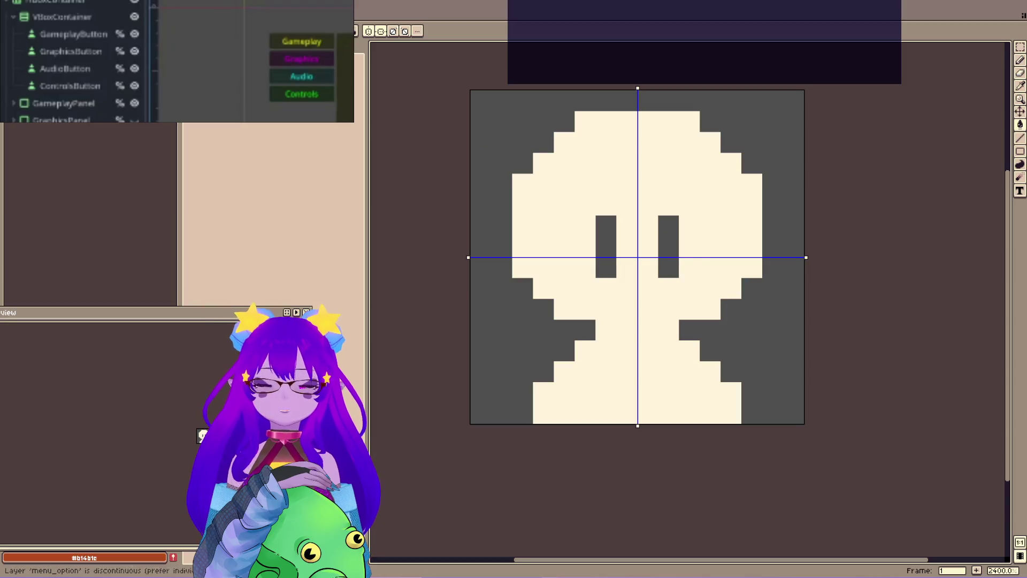
# Turn off vertical mirroring and try cream fills, undoing the accidental ones.
pyautogui.click(380, 31)
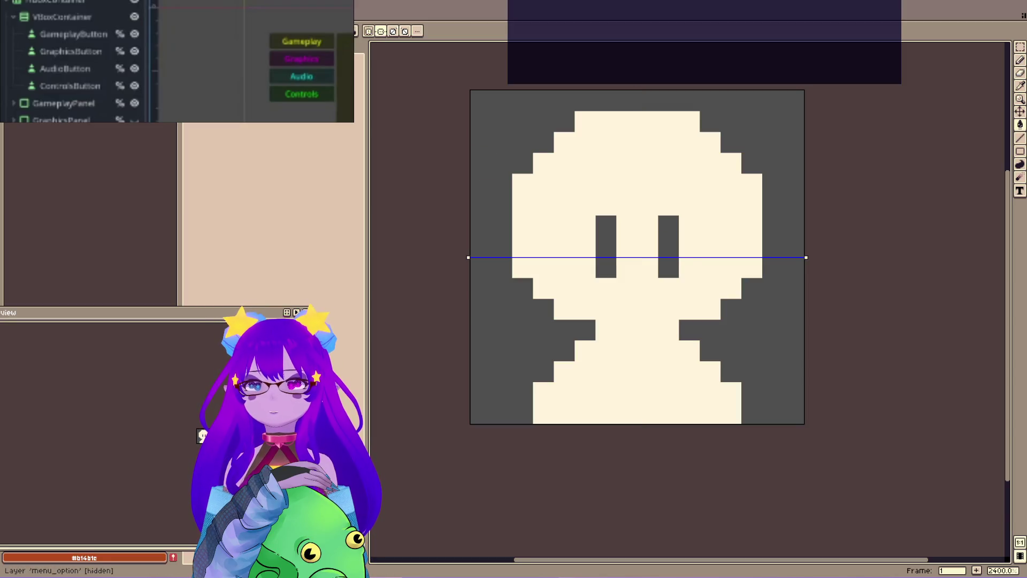
pyautogui.hotkey('ctrl', 'z')
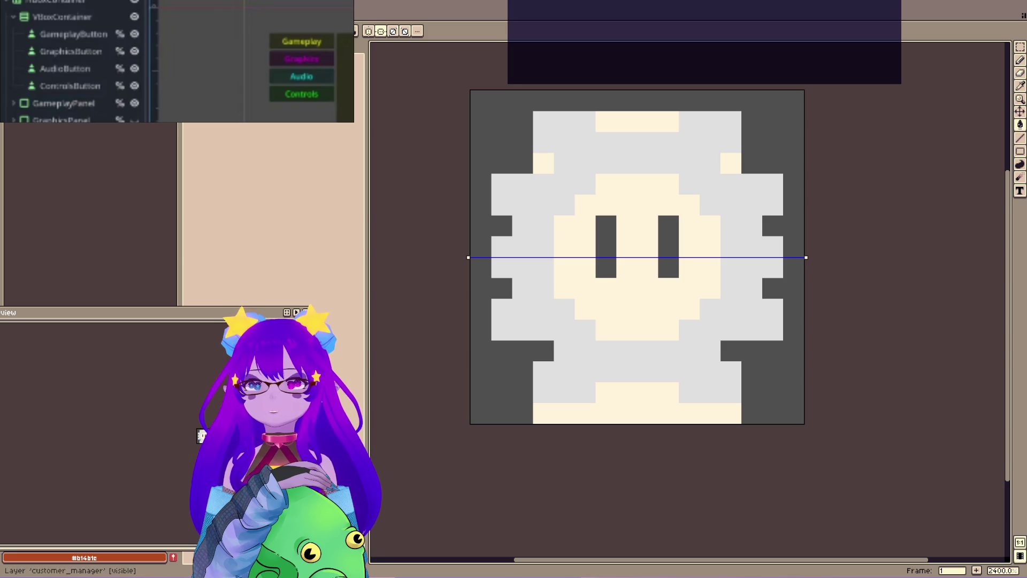
pyautogui.click(623, 140)
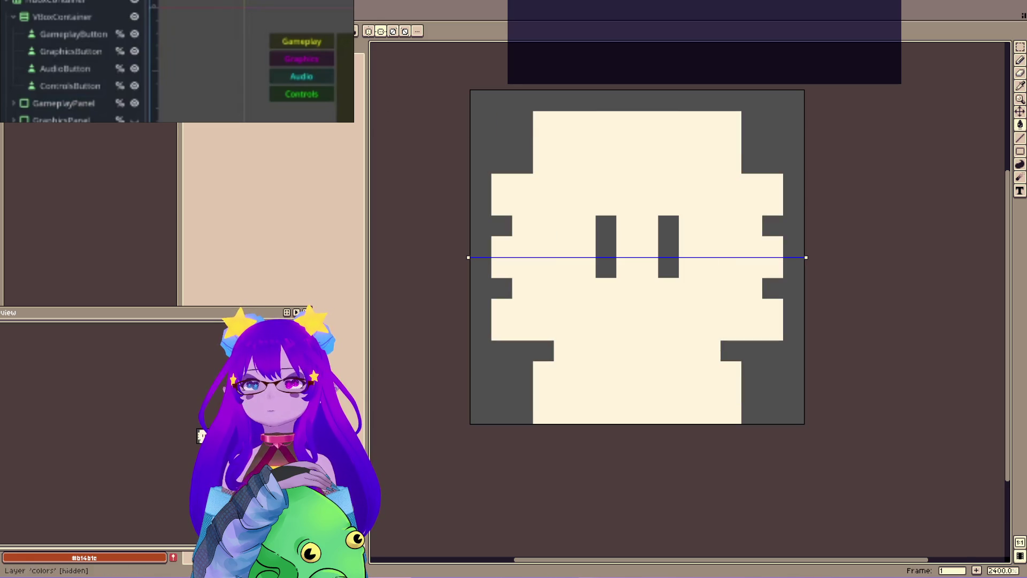
pyautogui.press('Delete')
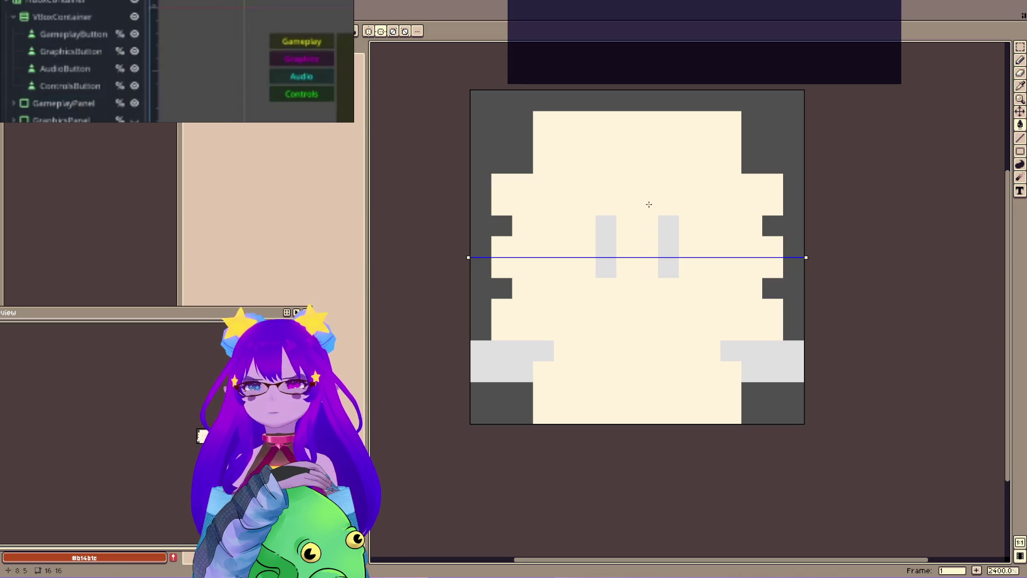
pyautogui.click(502, 360)
pyautogui.hotkey('ctrl', 'z')
pyautogui.hotkey('ctrl', 'z')
pyautogui.hotkey('ctrl', 'z')
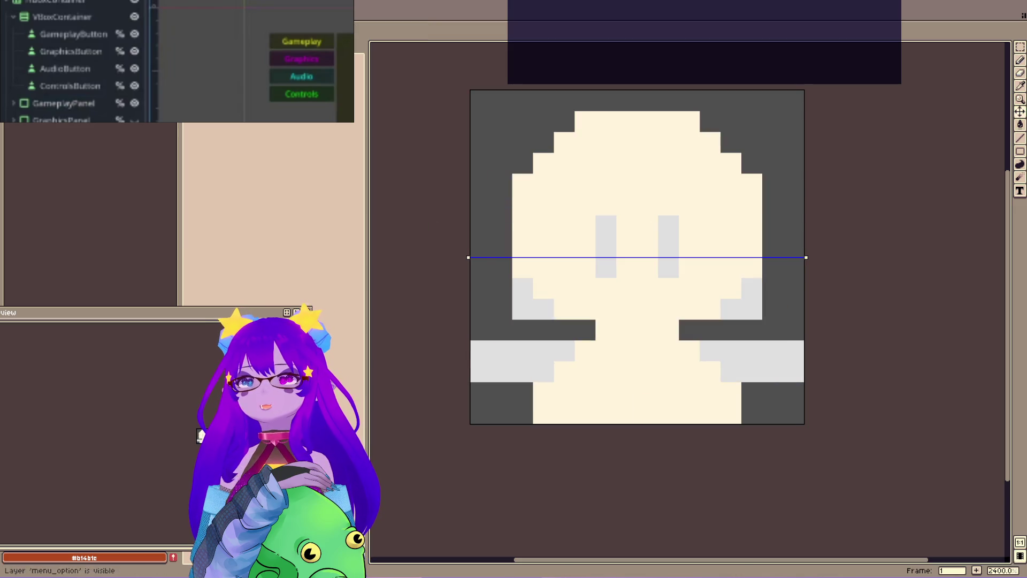
# Fill the dish icon's dome and base bar with cream and save the file.
pyautogui.click(381, 33)
pyautogui.click(647, 294)
pyautogui.click(631, 350)
pyautogui.scroll(-5, 630, 331)
pyautogui.hotkey('ctrl', 's')
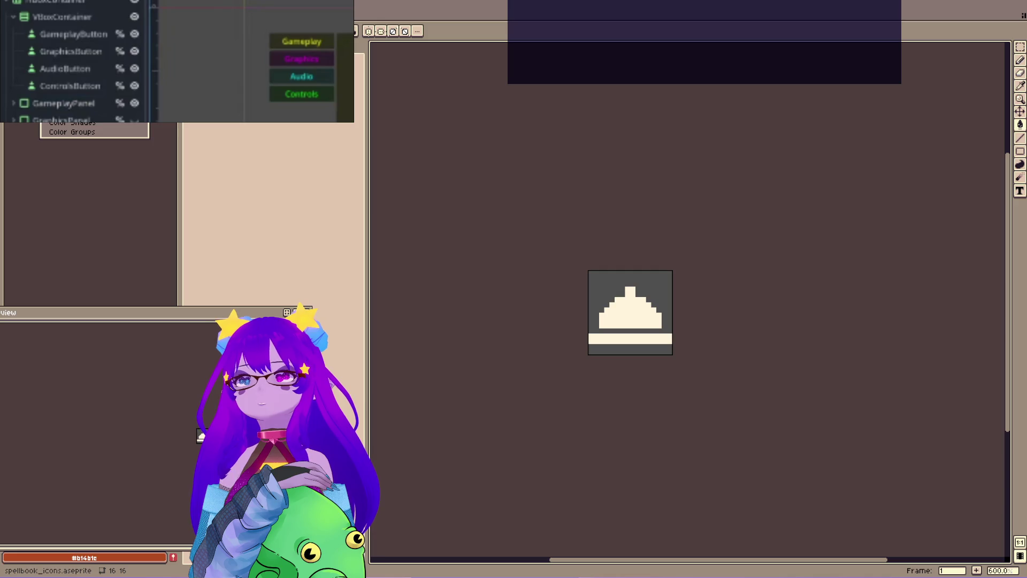
# Resize the icon canvas to 24 by 24 pixels.
pyautogui.hotkey('ctrl', 'alt', 'c')
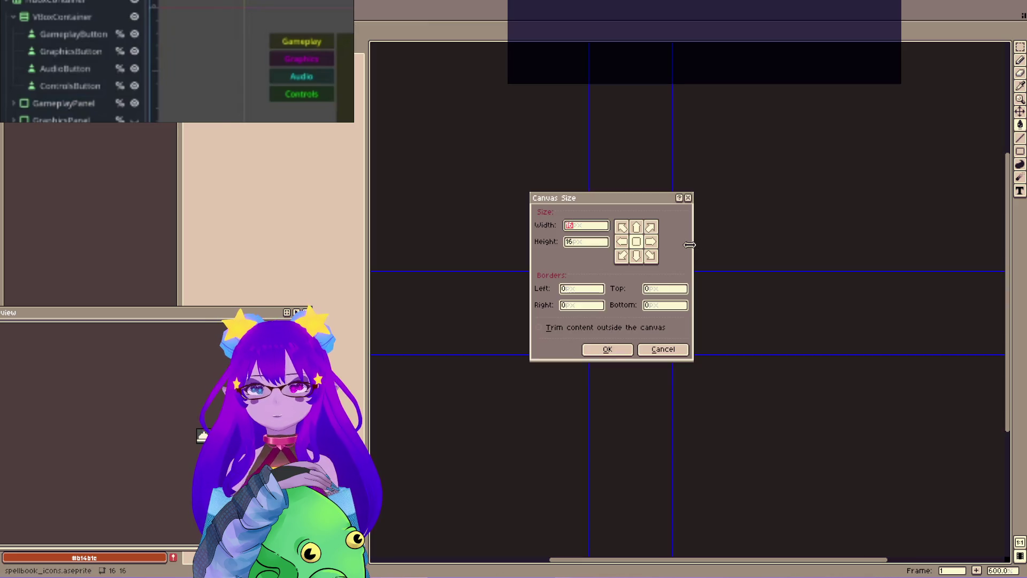
pyautogui.write('24')
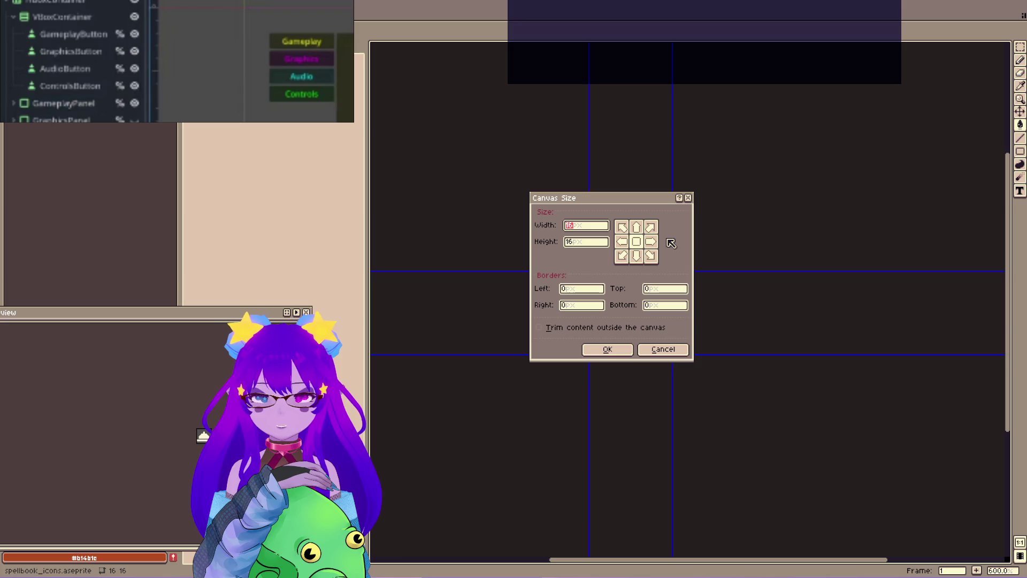
pyautogui.press('Tab')
pyautogui.write('24')
pyautogui.click(611, 348)
pyautogui.scroll(5, 607, 345)
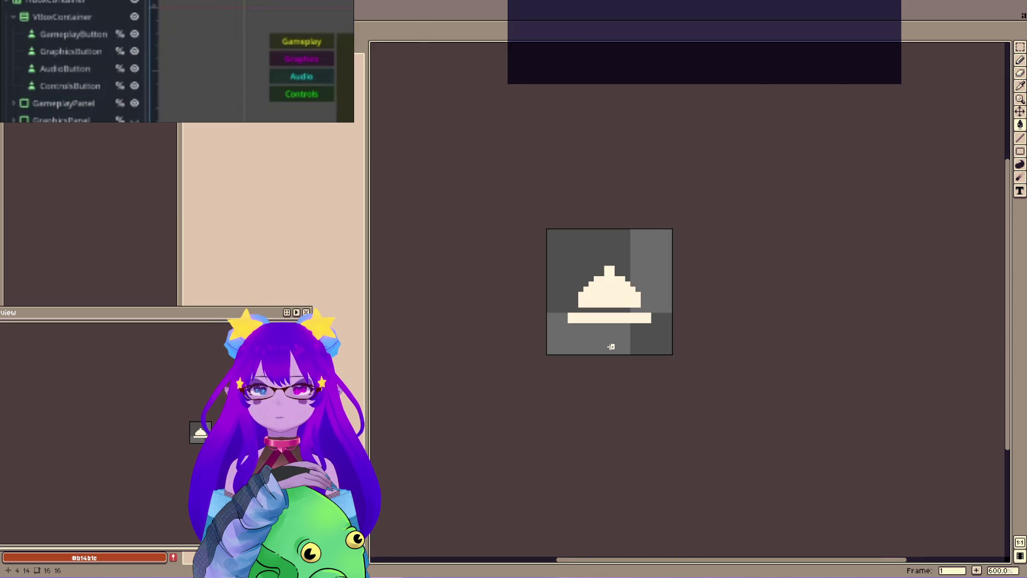
# Add an empty layer and bring the sprite preview and blank canvas into view.
pyautogui.press('Delete')
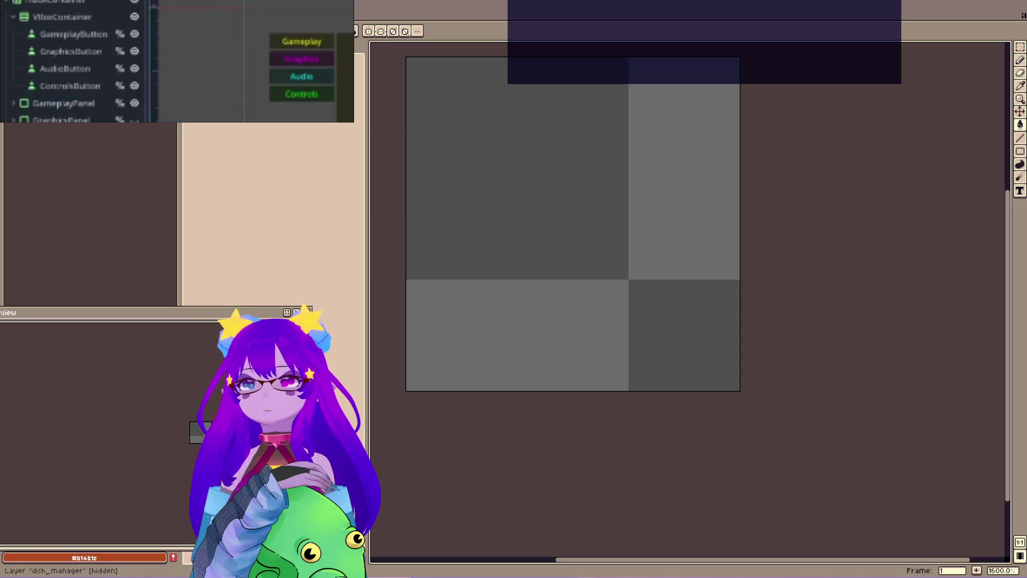
pyautogui.moveTo(198, 320)
pyautogui.mouseDown()
pyautogui.moveTo(263, 163)
pyautogui.moveTo(253, 166)
pyautogui.mouseUp()
pyautogui.moveTo(566, 240); pyautogui.dragTo(617, 249)
pyautogui.click(617, 249)
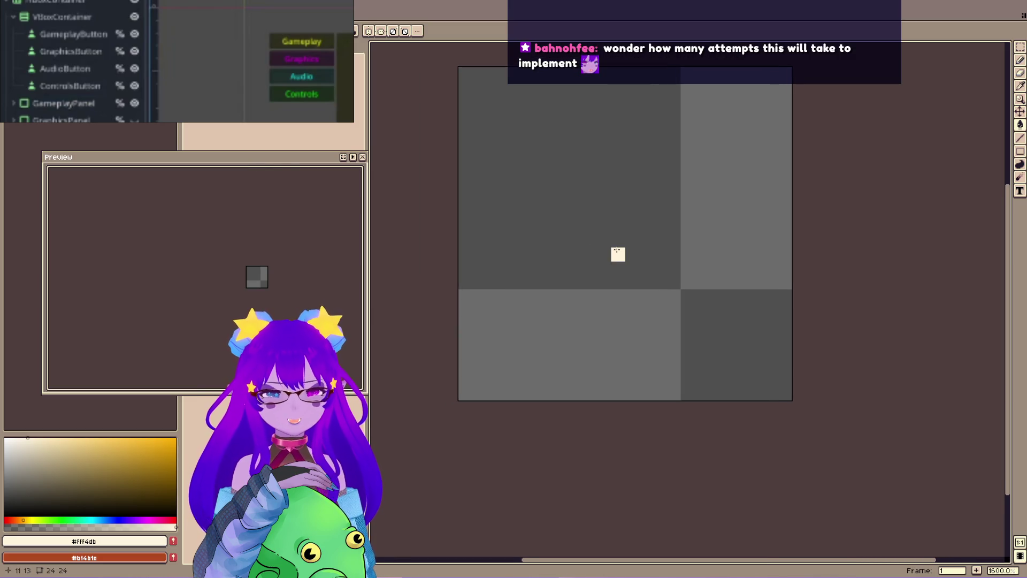
pyautogui.scroll(2, 529, 259)
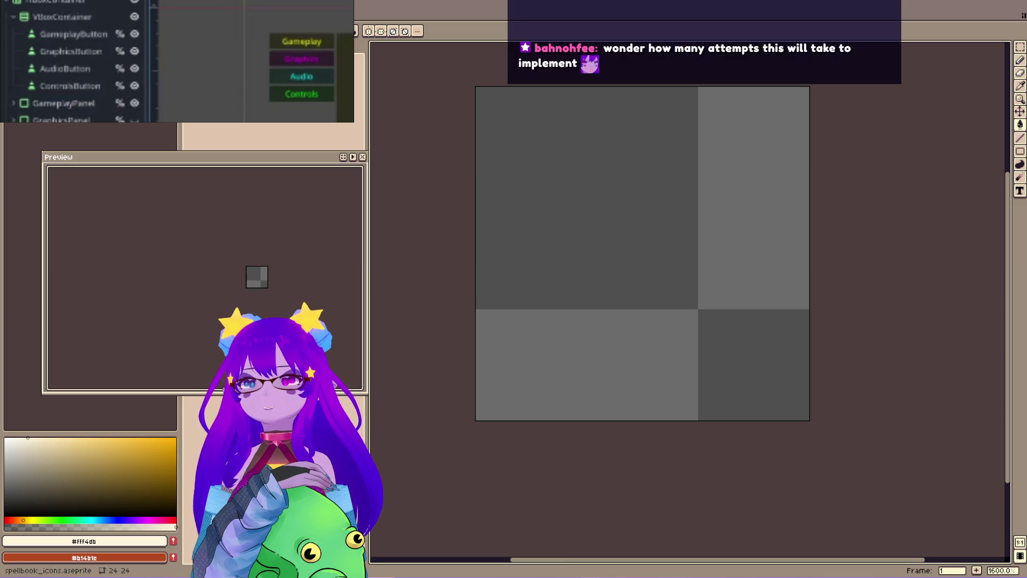
pyautogui.hotkey('ctrl', 'n')
# Paste the LABEL reference screenshot and another snippet side by side into a new sprite.
pyautogui.click(486, 381)
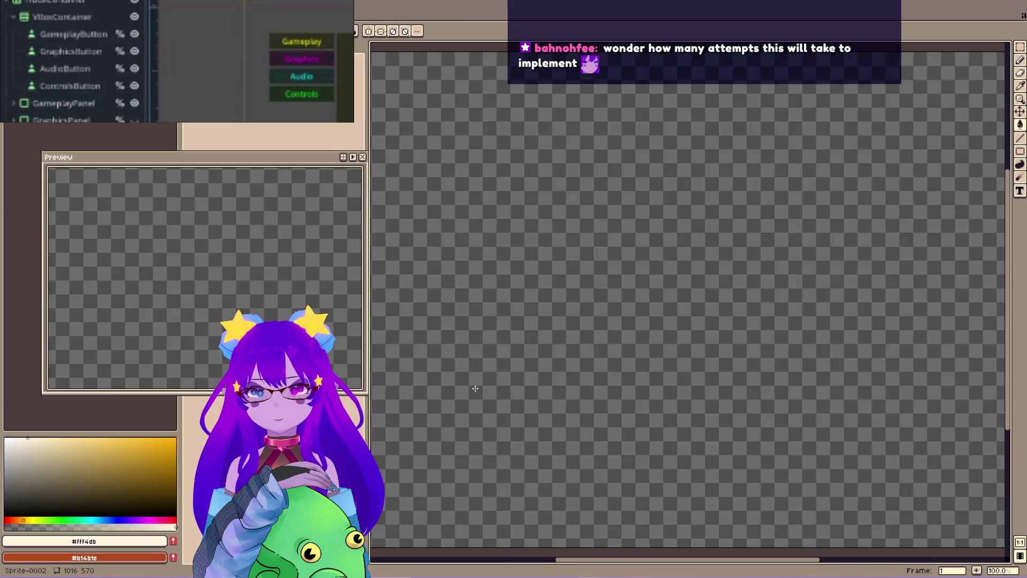
pyautogui.hotkey('ctrl', 'v')
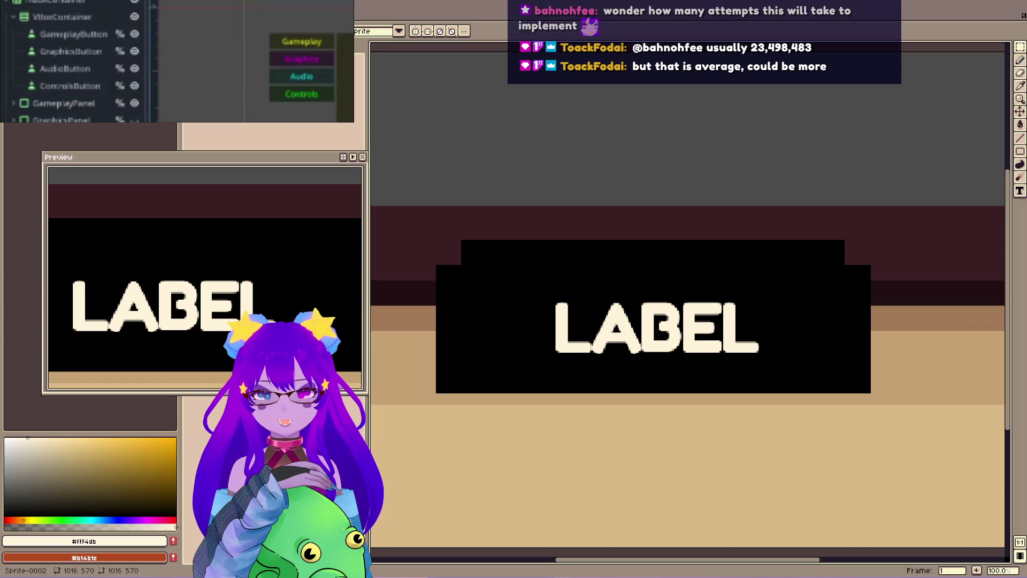
pyautogui.scroll(-5, 459, 263)
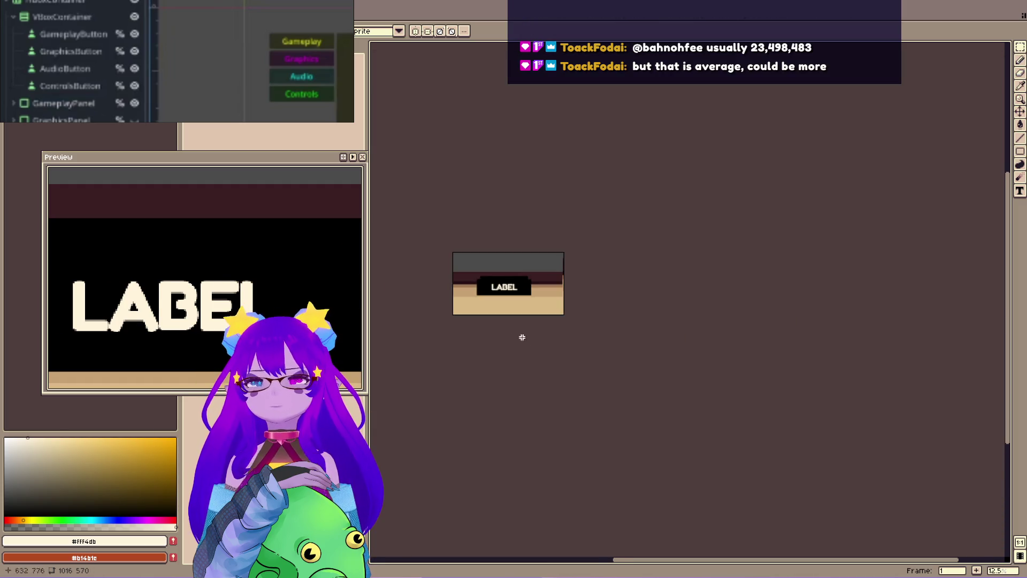
pyautogui.scroll(1, 532, 341)
pyautogui.hotkey('ctrl', 'v')
pyautogui.moveTo(507, 268); pyautogui.dragTo(597, 292)
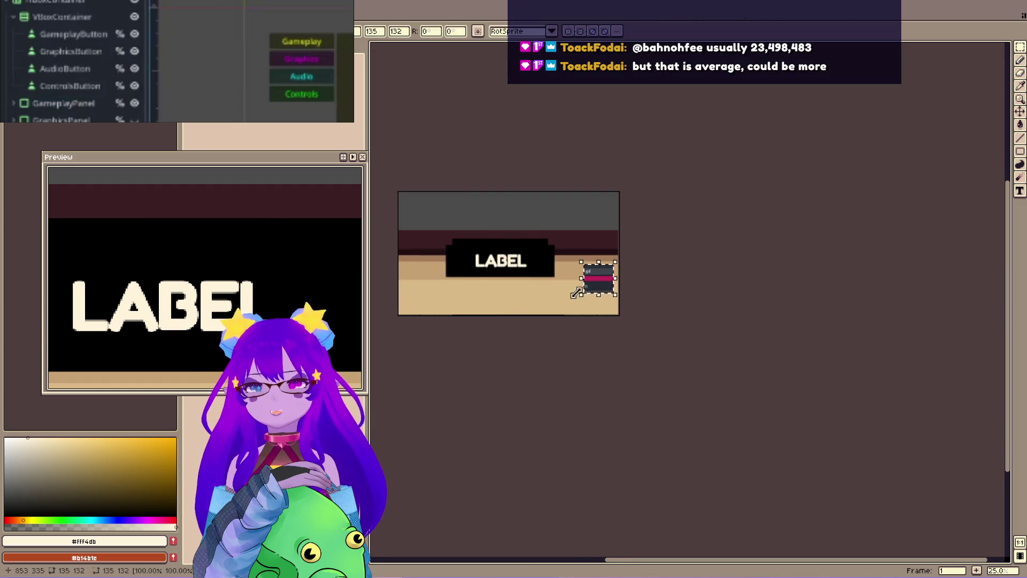
pyautogui.scroll(6, 567, 276)
pyautogui.scroll(-4, 567, 276)
pyautogui.scroll(1, 620, 268)
# Sample the pink #bd265b highlight and flood-fill the 24×24 icon canvas with it.
pyautogui.keyDown('alt'); pyautogui.click(708, 250); pyautogui.keyUp('alt')
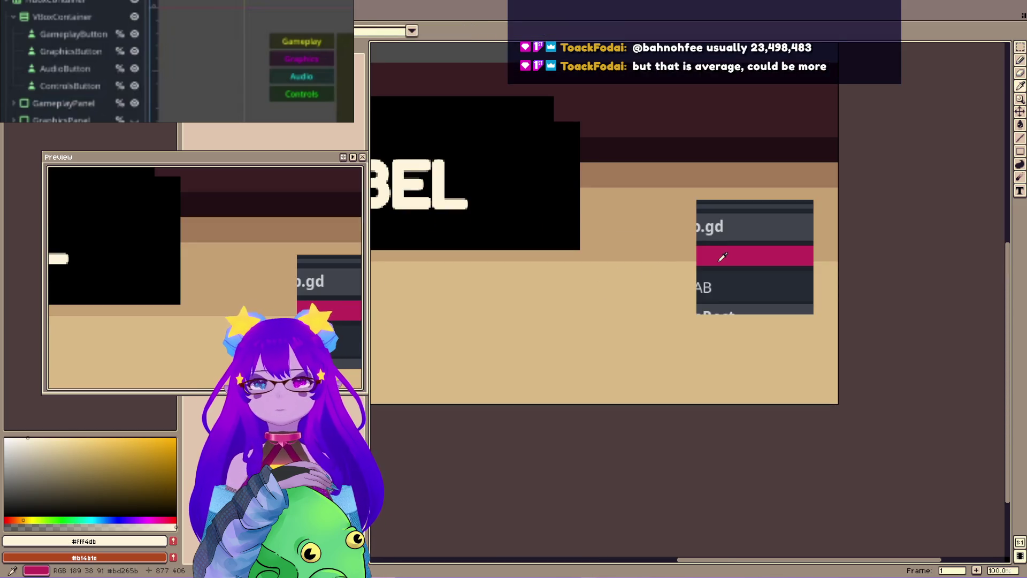
pyautogui.moveTo(470, 156); pyautogui.dragTo(627, 177)
pyautogui.hotkey('ctrl', 'n')
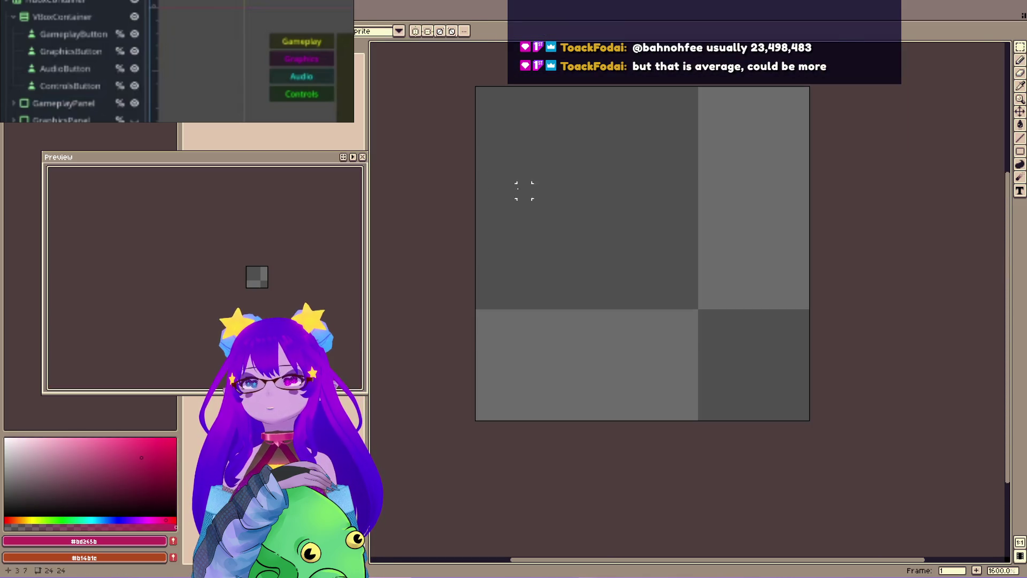
pyautogui.press('g')
pyautogui.click(591, 204)
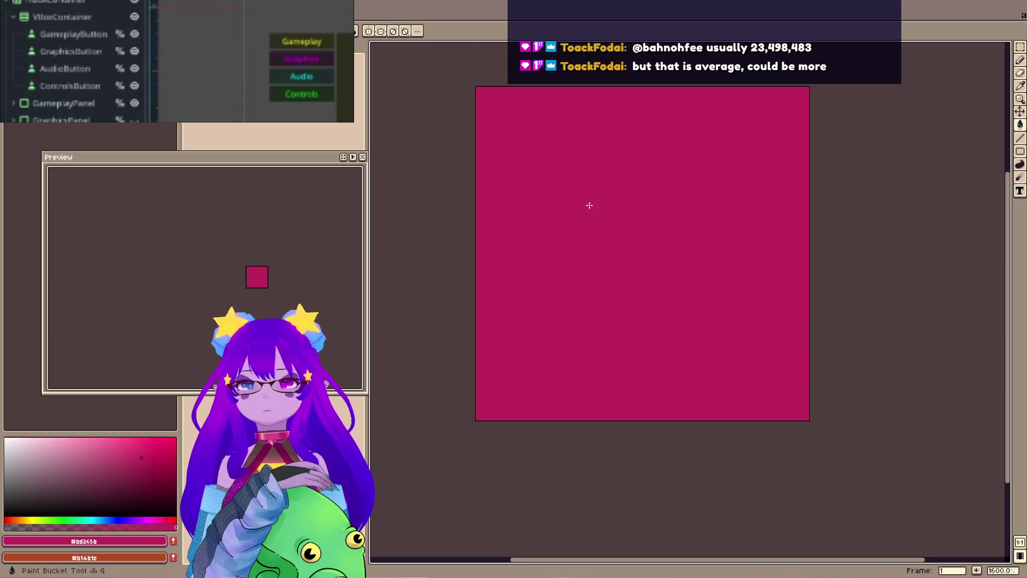
# Switch to the Pencil with a small brush and turn on vertical symmetry centred on the canvas.
pyautogui.scroll(-1, 531, 339)
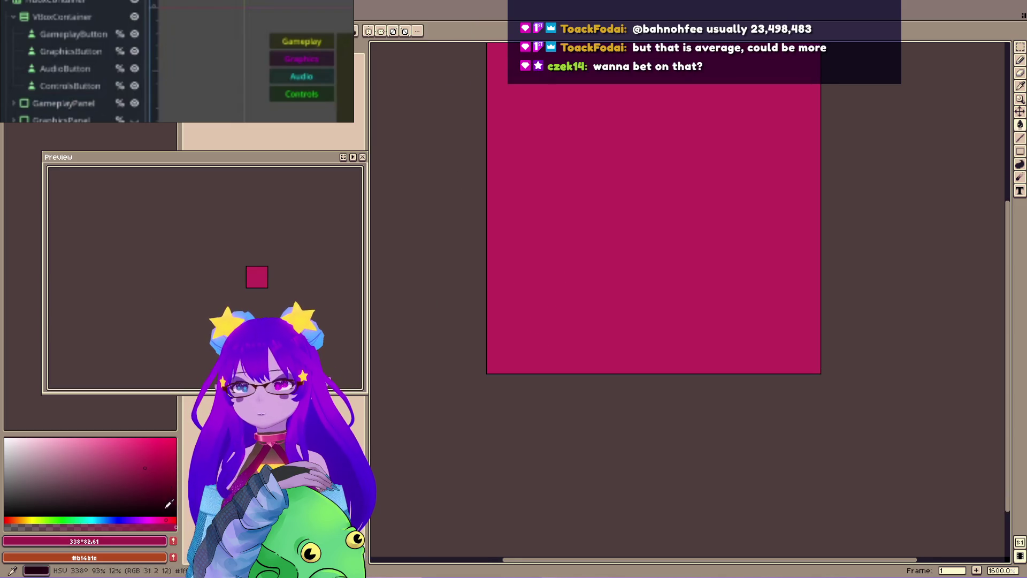
pyautogui.press('b')
pyautogui.scroll(1, 507, 220)
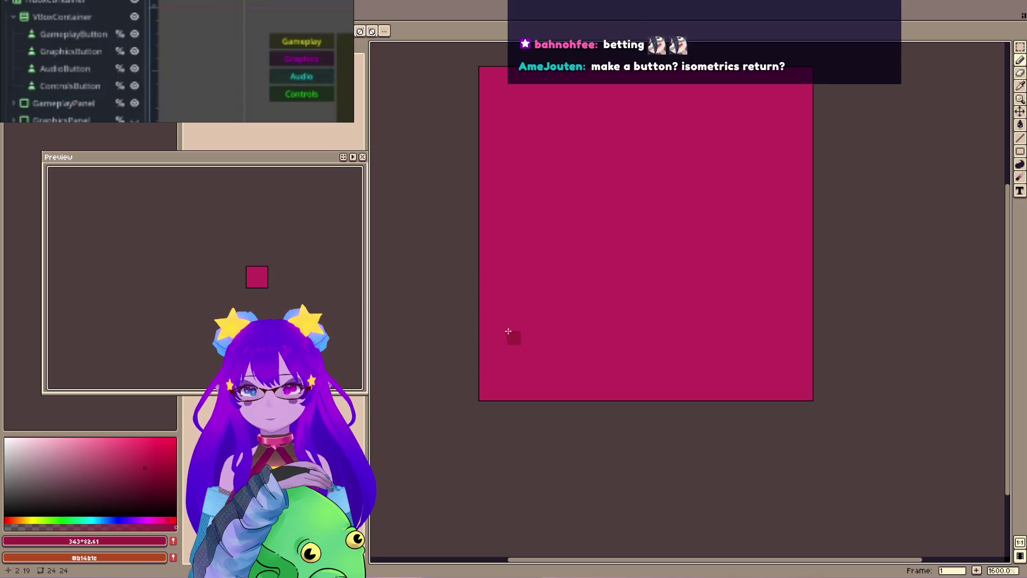
pyautogui.click(360, 31)
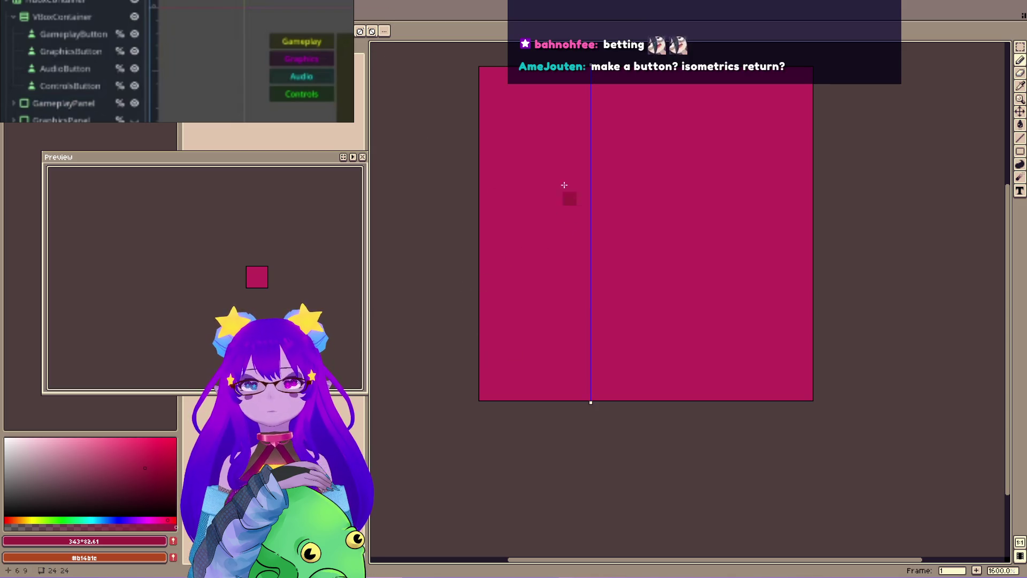
pyautogui.click(384, 31)
pyautogui.click(406, 49)
pyautogui.press('+')
pyautogui.press('+')
pyautogui.press('+')
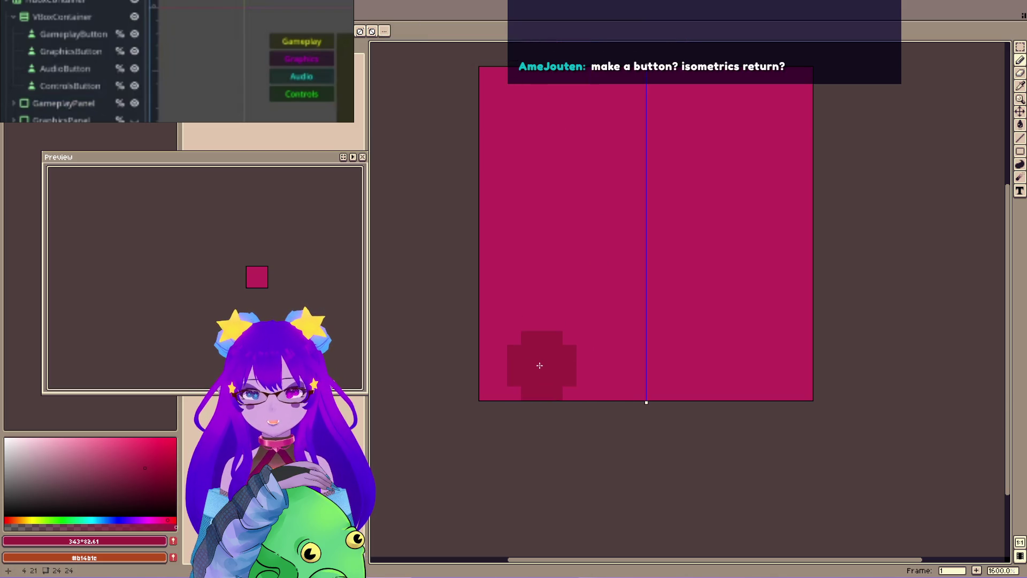
pyautogui.press('-')
pyautogui.press('-')
pyautogui.press('-')
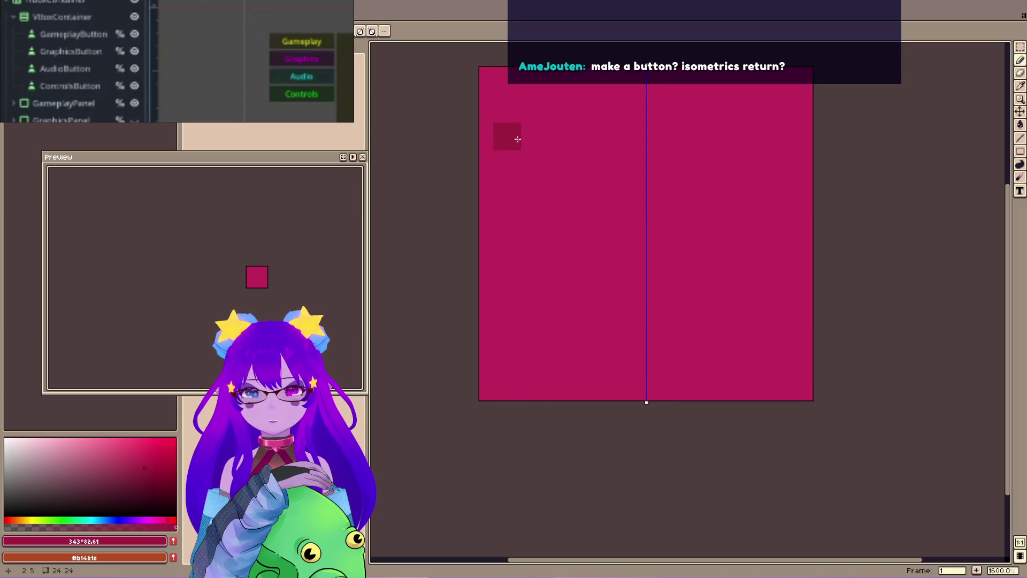
pyautogui.press('+')
pyautogui.press('+')
pyautogui.press('+')
pyautogui.press('-')
pyautogui.press('-')
pyautogui.press('-')
# Erase the tab's top corners into stepped rounded rows and swap to the dark drawing colour.
pyautogui.click(493, 81)
pyautogui.click(522, 75)
pyautogui.moveTo(508, 88); pyautogui.dragTo(480, 95)
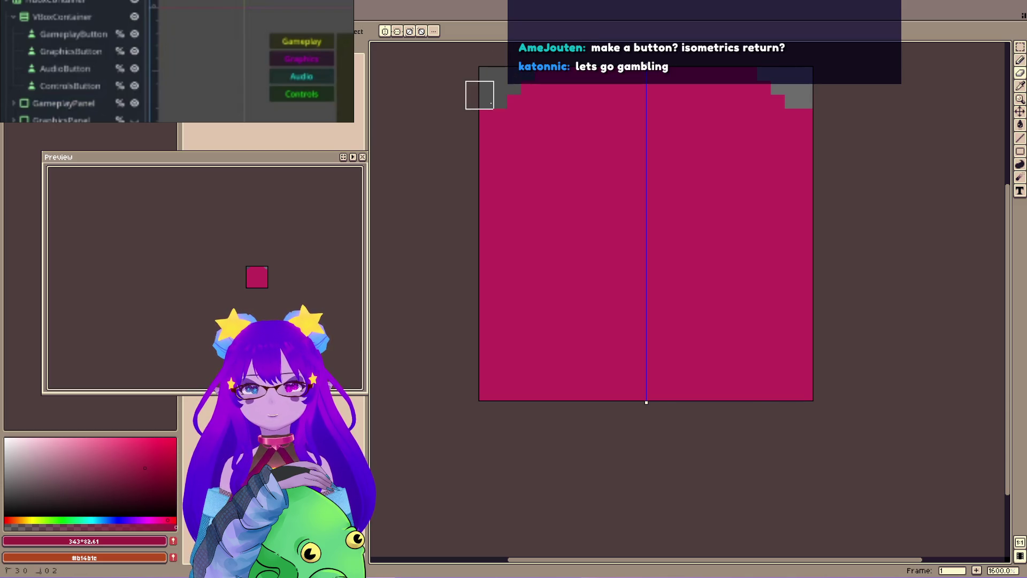
pyautogui.click(489, 115)
pyautogui.press('b')
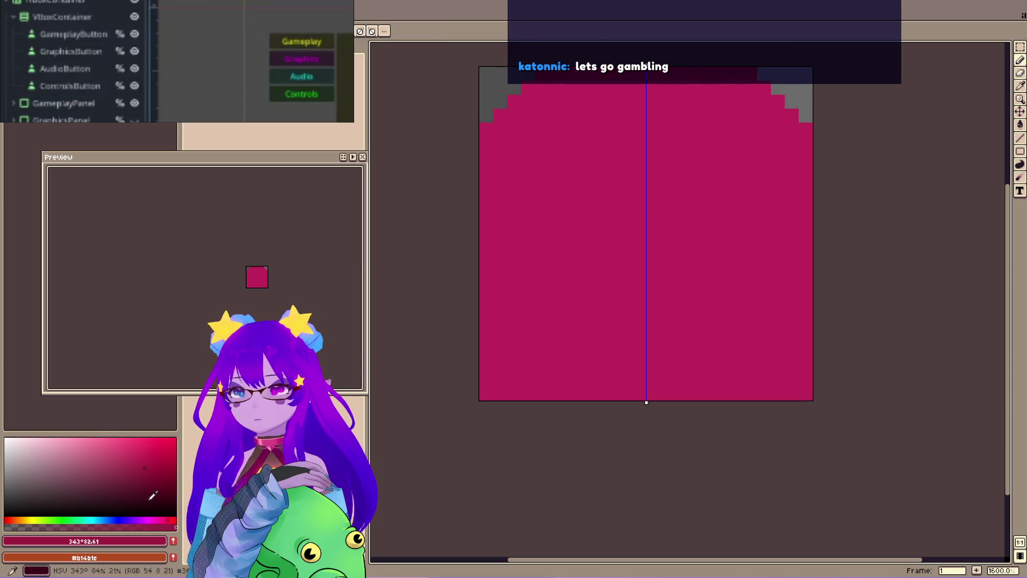
pyautogui.keyDown('alt'); pyautogui.click(562, 96); pyautogui.keyUp('alt')
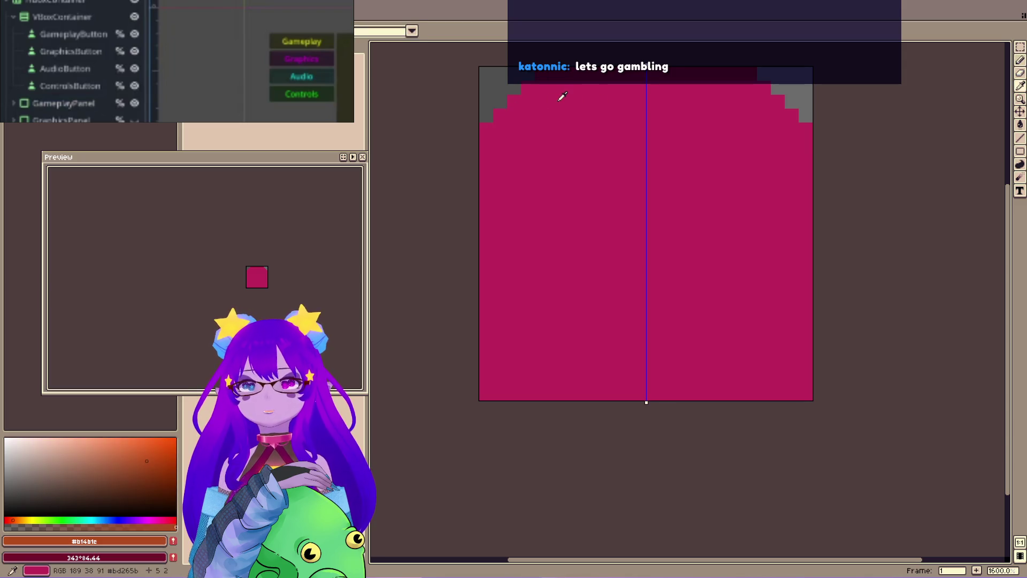
pyautogui.press('x')
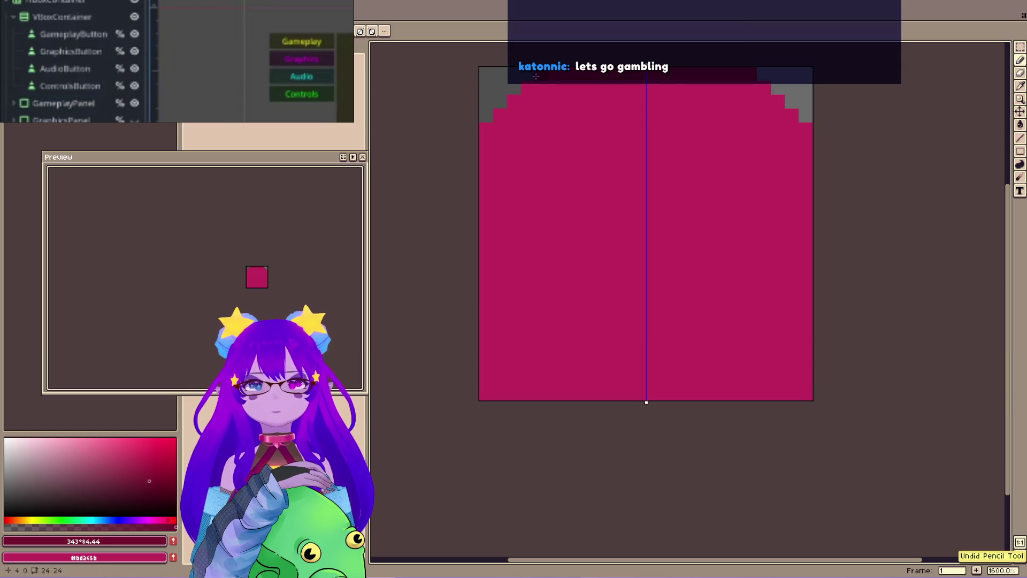
# Draw the dark crimson outline down both sides and along the stepped top corners, erasing stray pixels.
pyautogui.moveTo(487, 129); pyautogui.dragTo(484, 396)
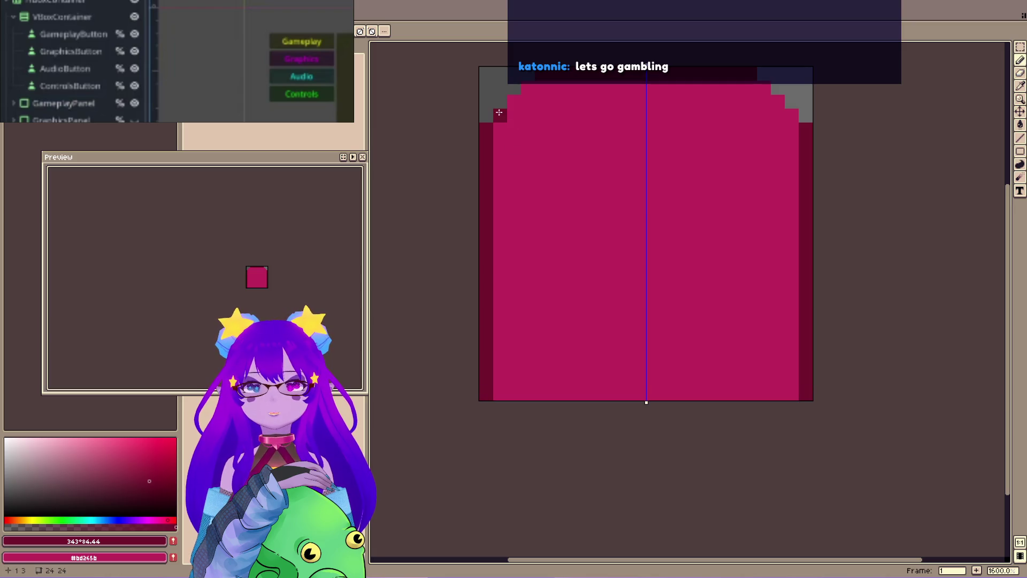
pyautogui.moveTo(500, 116)
pyautogui.mouseDown()
pyautogui.moveTo(535, 85)
pyautogui.moveTo(537, 145)
pyautogui.mouseUp()
pyautogui.click(544, 148)
pyautogui.press('e')
pyautogui.click(543, 136)
pyautogui.press('b')
pyautogui.click(503, 193)
pyautogui.press('e')
pyautogui.click(487, 192)
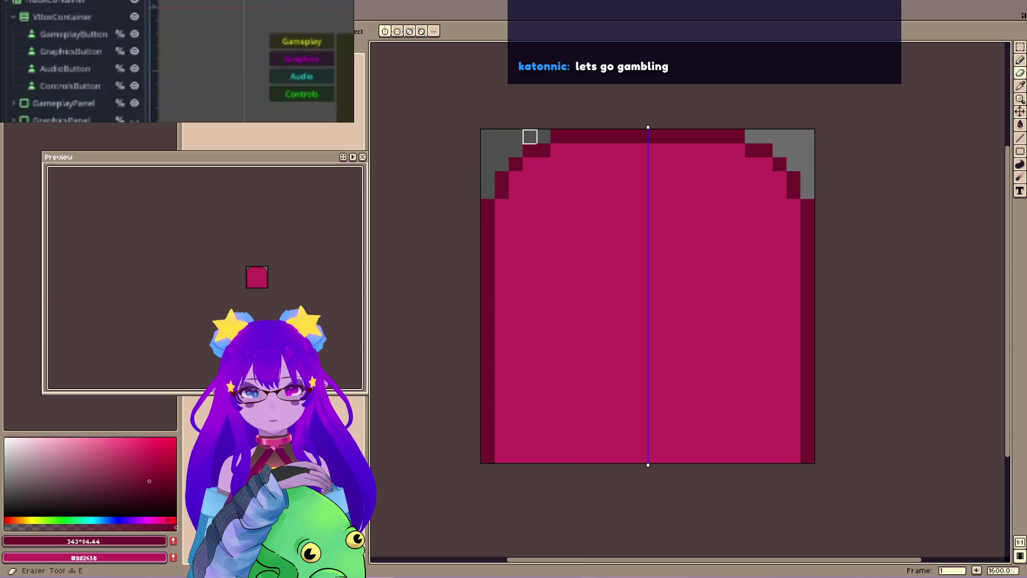
pyautogui.scroll(5, 214, 288)
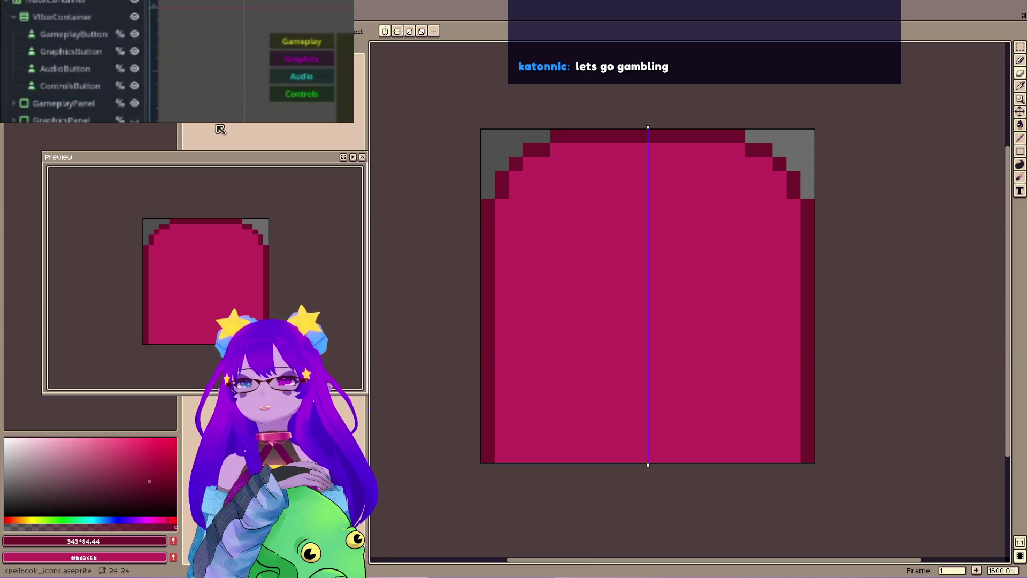
# Cycle through the bell, customer and menu_option layers until the gear icon shows on the pink tab.
pyautogui.press('Up')
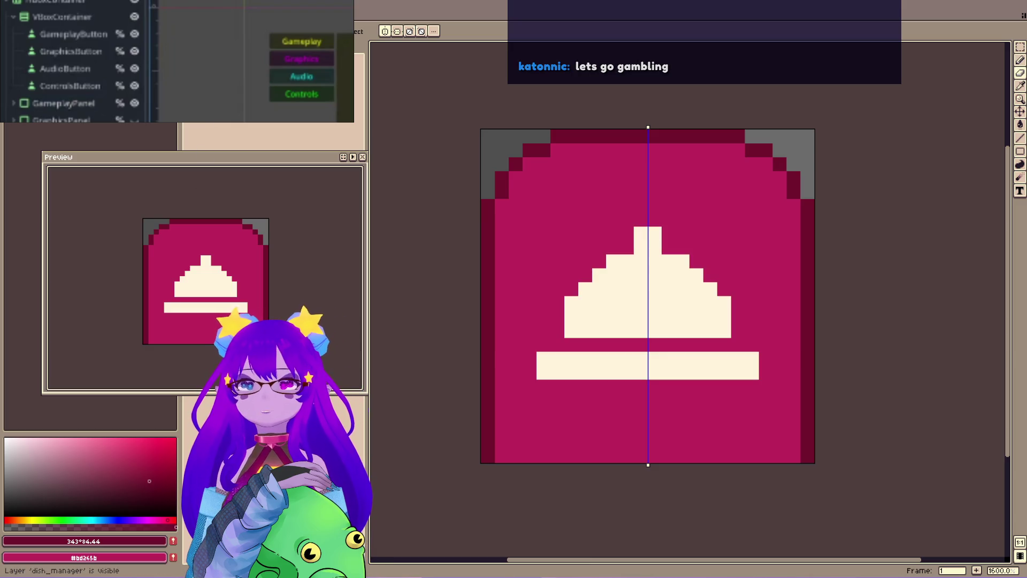
pyautogui.press('Up')
pyautogui.press('Up')
pyautogui.press('Up')
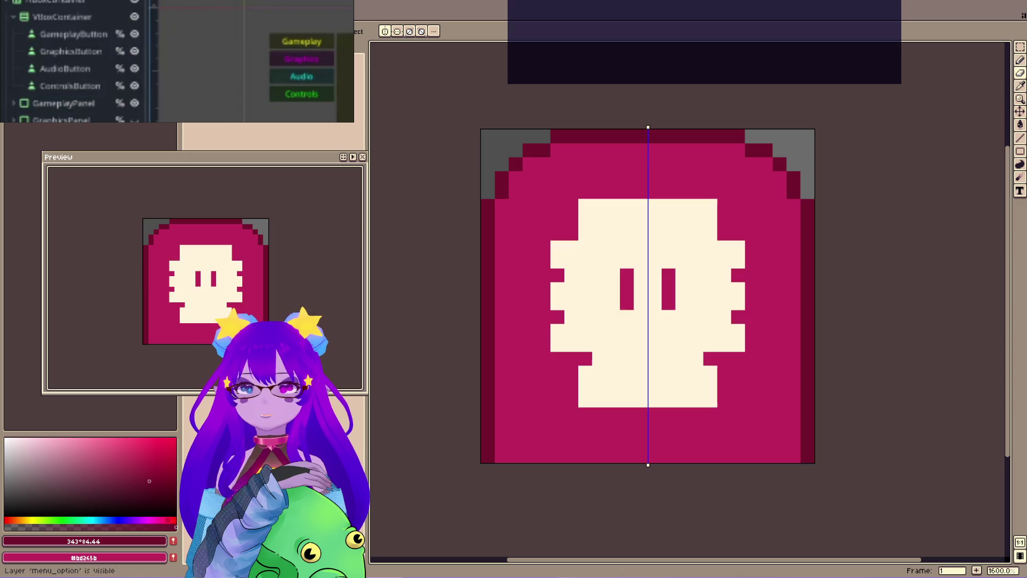
pyautogui.press('Up')
pyautogui.moveTo(641, 223)
pyautogui.mouseDown()
pyautogui.moveTo(630, 181)
pyautogui.moveTo(638, 178)
pyautogui.mouseUp()
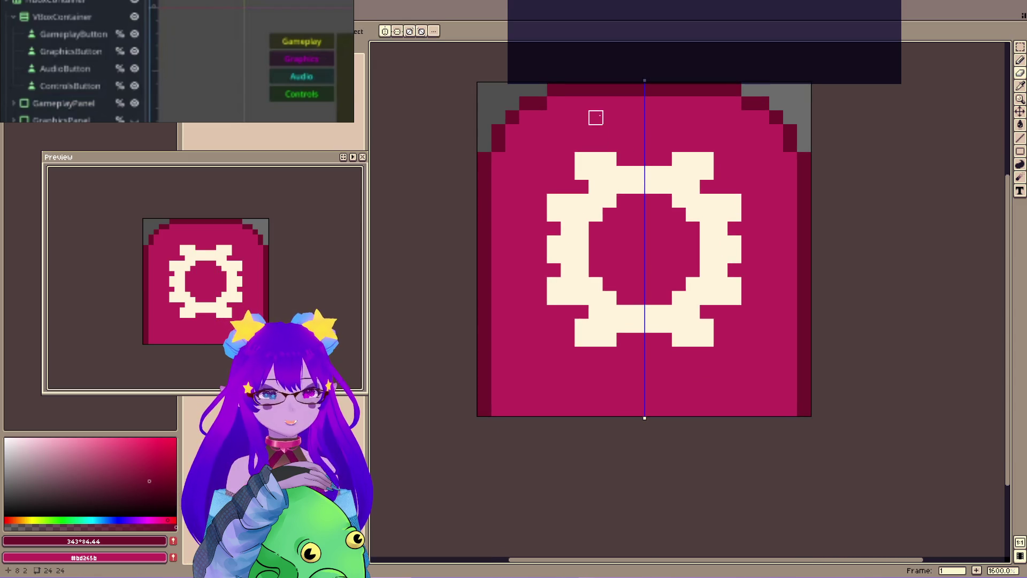
# Save spellbook_icons.aseprite and open Layer 1's properties to rename it.
pyautogui.hotkey('ctrl', 's')
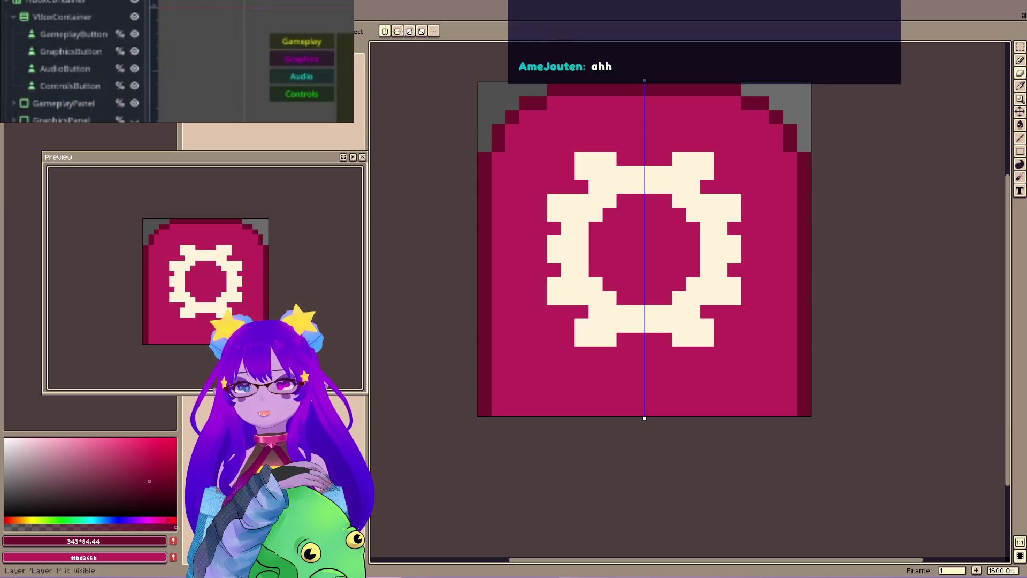
pyautogui.hotkey('shift', 'p')
pyautogui.write('D')
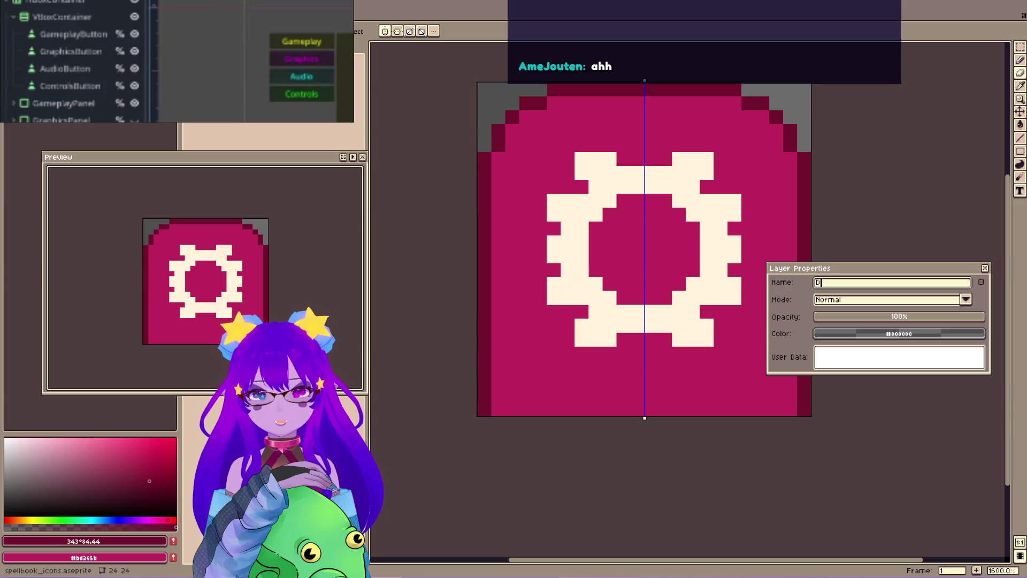
# Rename the layer to Normal and duplicate it into a Normal Copy layer.
pyautogui.moveTo(536, 296); pyautogui.dragTo(519, 288)
pyautogui.click(847, 281)
pyautogui.moveTo(847, 282); pyautogui.dragTo(799, 289)
pyautogui.write('Norma')
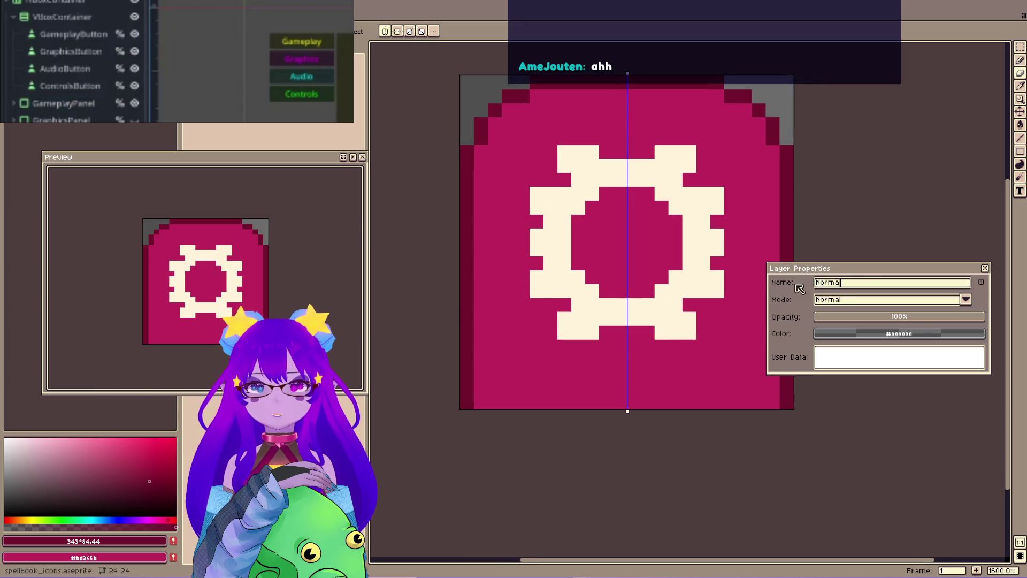
pyautogui.write('l')
pyautogui.press('Return')
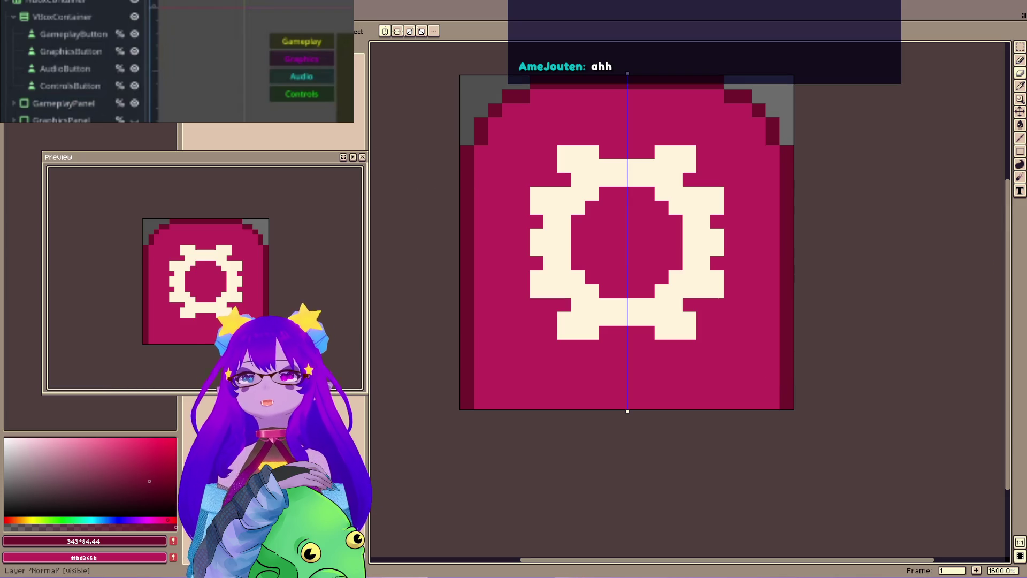
pyautogui.rightClick(285, 100)
pyautogui.moveTo(297, 128)
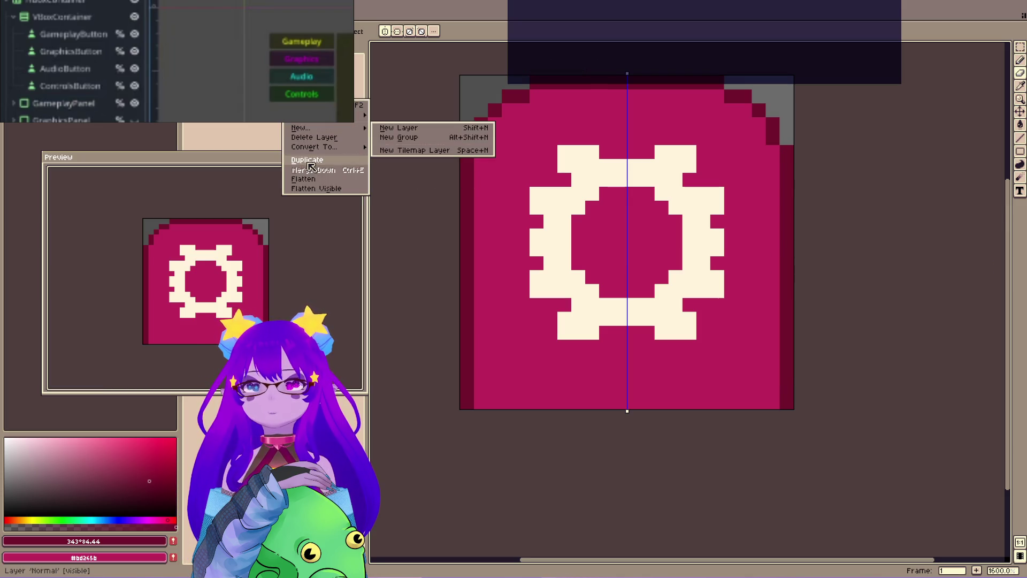
pyautogui.click(312, 170)
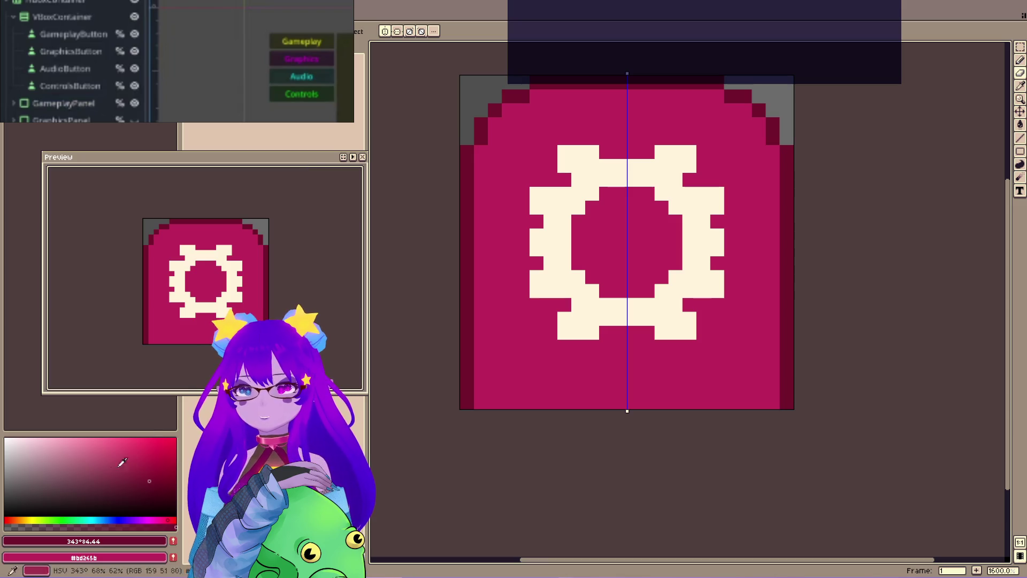
# Try several pink fills on the copy's tab background, settling on dark maroon.
pyautogui.click(90, 459)
pyautogui.click(172, 520)
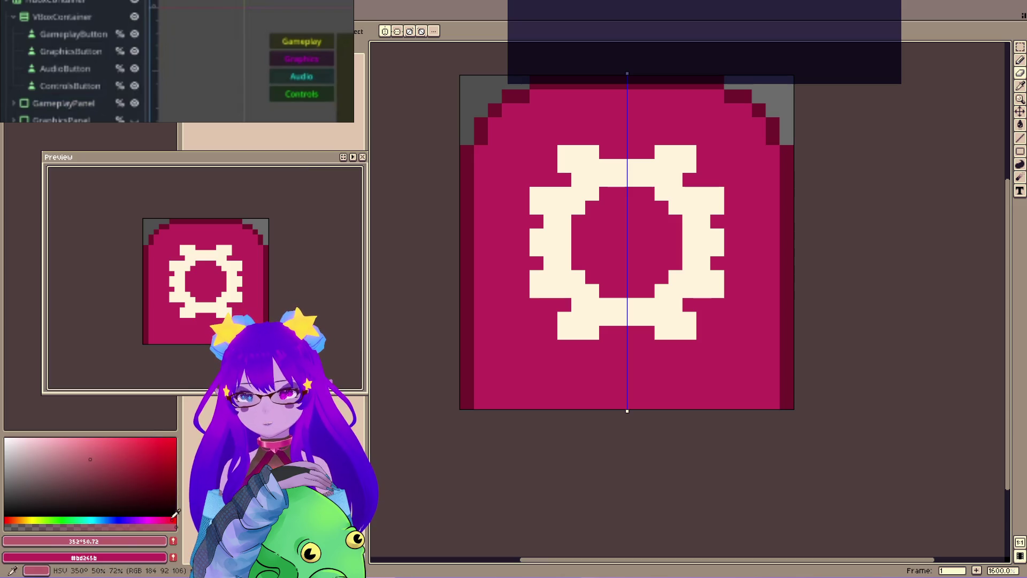
pyautogui.click(579, 374)
pyautogui.hotkey('ctrl', 'z')
pyautogui.hotkey('ctrl', 'y')
pyautogui.click(39, 446)
pyautogui.click(522, 345)
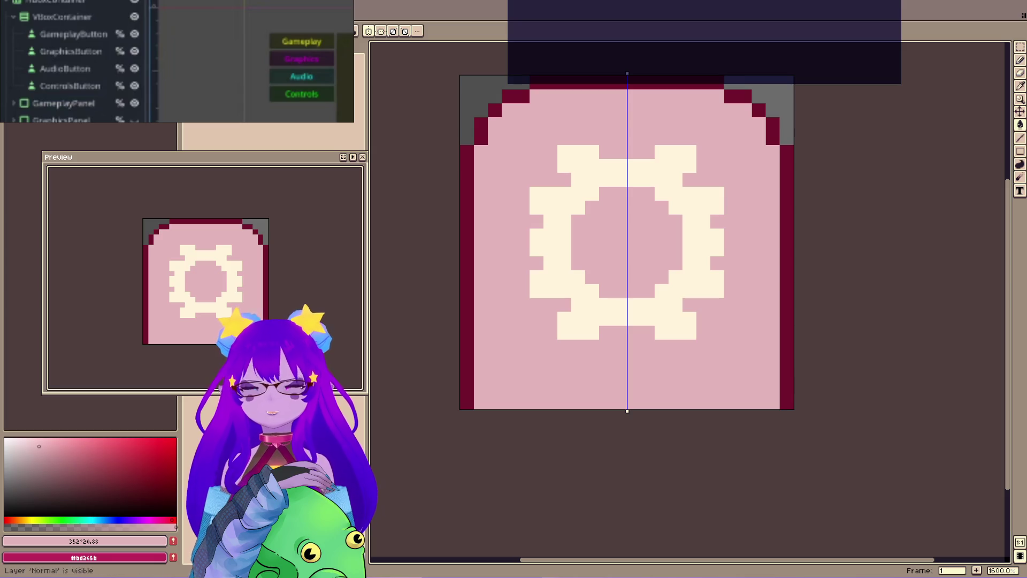
pyautogui.click(154, 496)
pyautogui.click(560, 372)
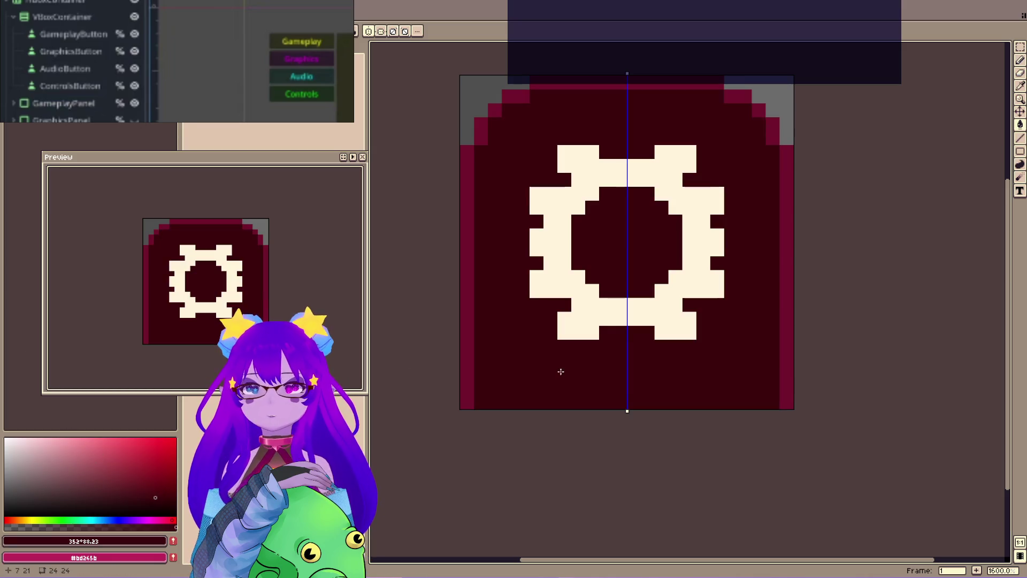
# Toggle the Normal Copy and LABEL layers' visibility to compare the tab variants.
pyautogui.click(8, 80)
pyautogui.click(8, 80)
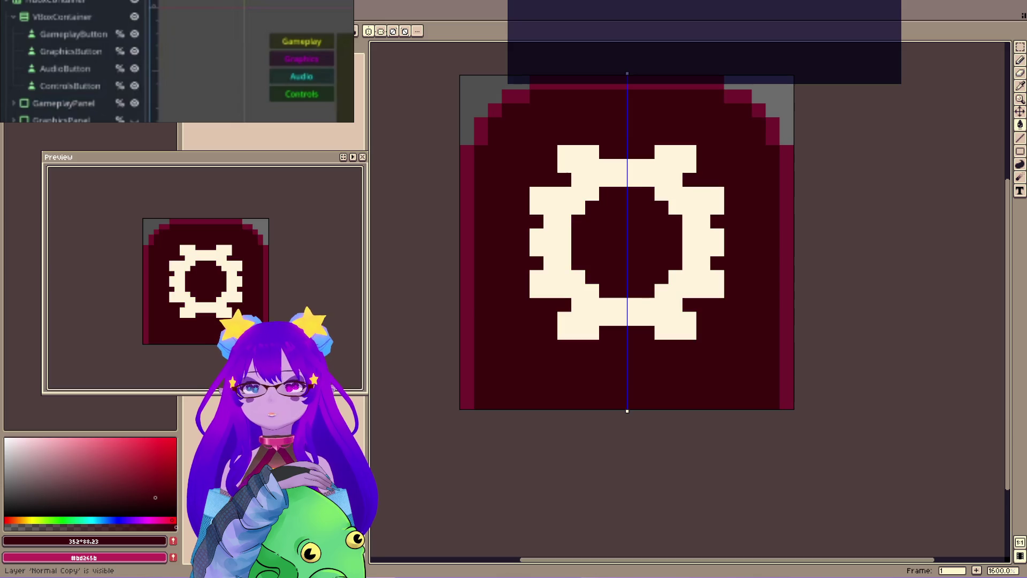
pyautogui.click(8, 80)
pyautogui.click(8, 80)
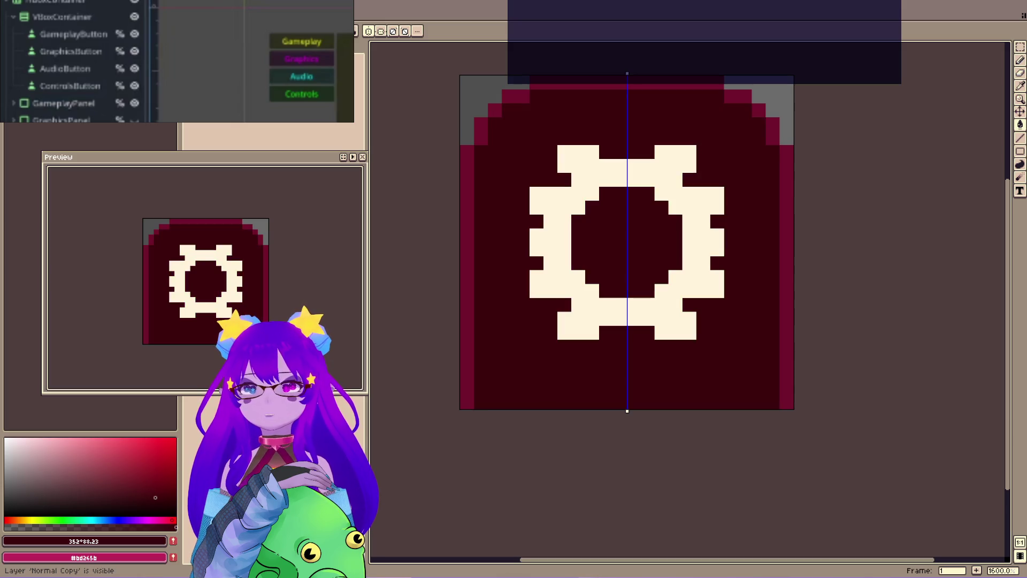
pyautogui.click(8, 81)
pyautogui.click(8, 81)
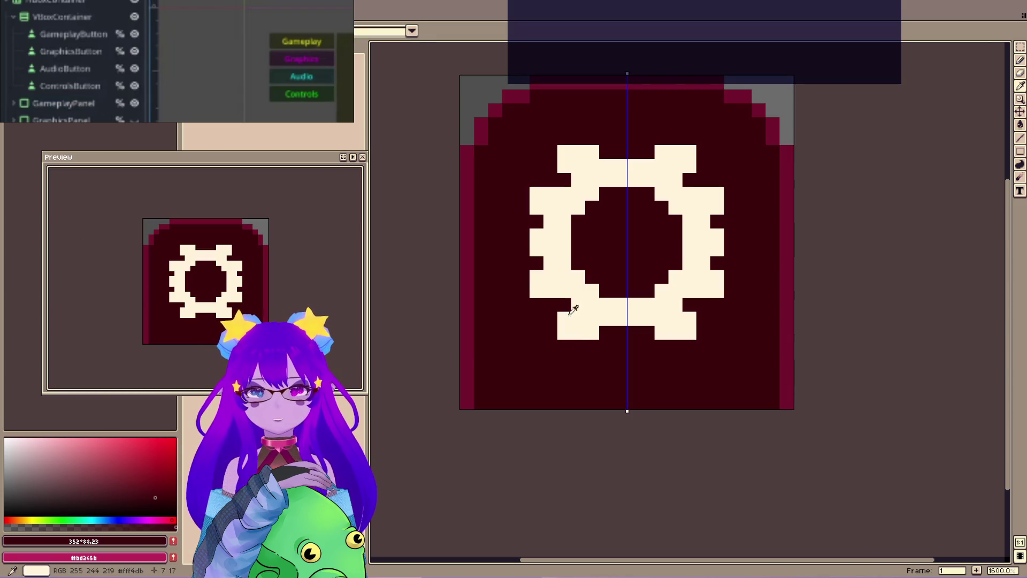
pyautogui.click(8, 80)
pyautogui.click(8, 80)
pyautogui.click(8, 80)
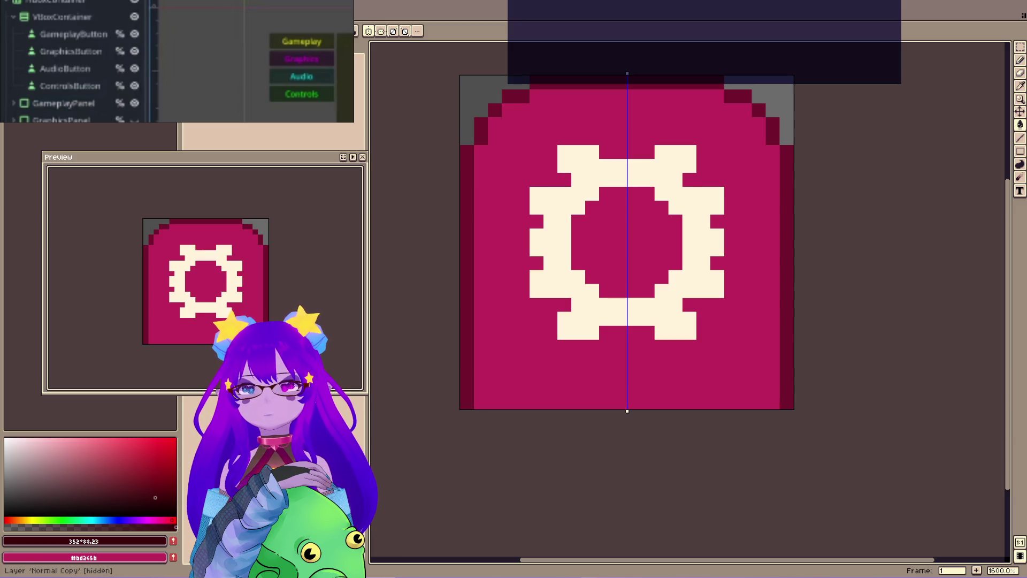
# Sample the original magenta, shift it to a deep saturated purple, and reveal Normal Copy.
pyautogui.keyDown('alt'); pyautogui.click(499, 269); pyautogui.keyUp('alt')
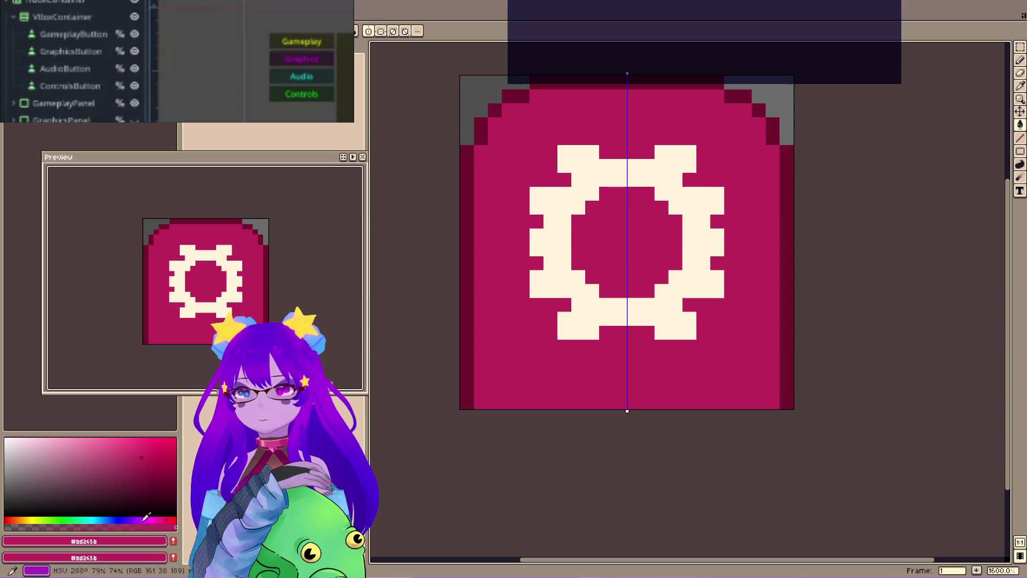
pyautogui.moveTo(172, 517); pyautogui.dragTo(139, 520)
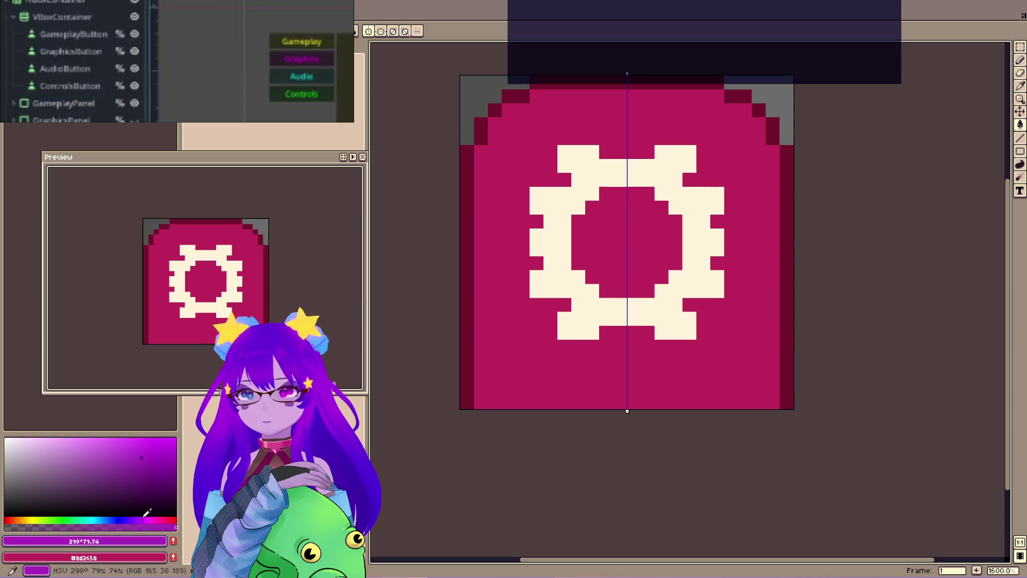
pyautogui.click(161, 461)
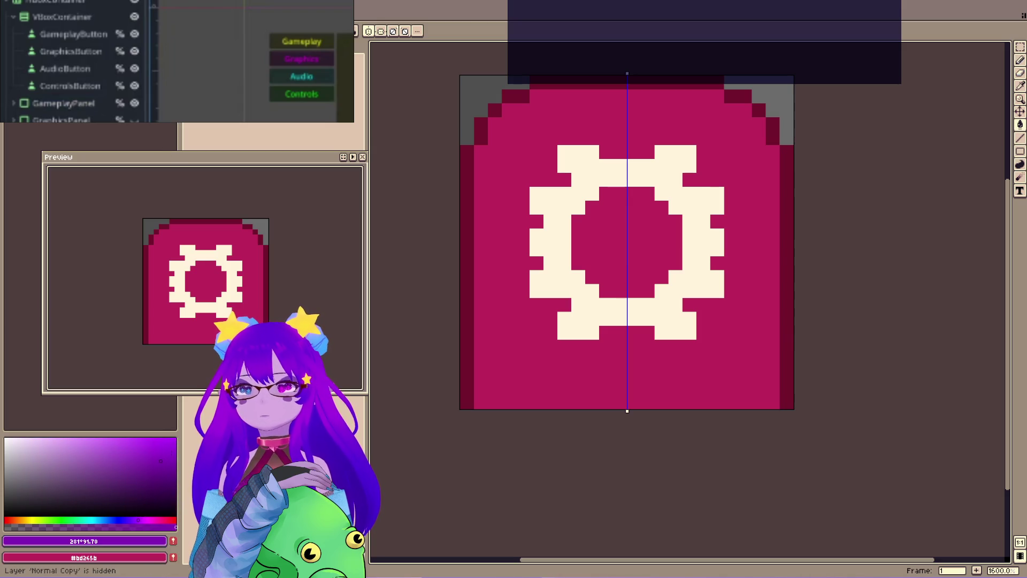
pyautogui.click(8, 81)
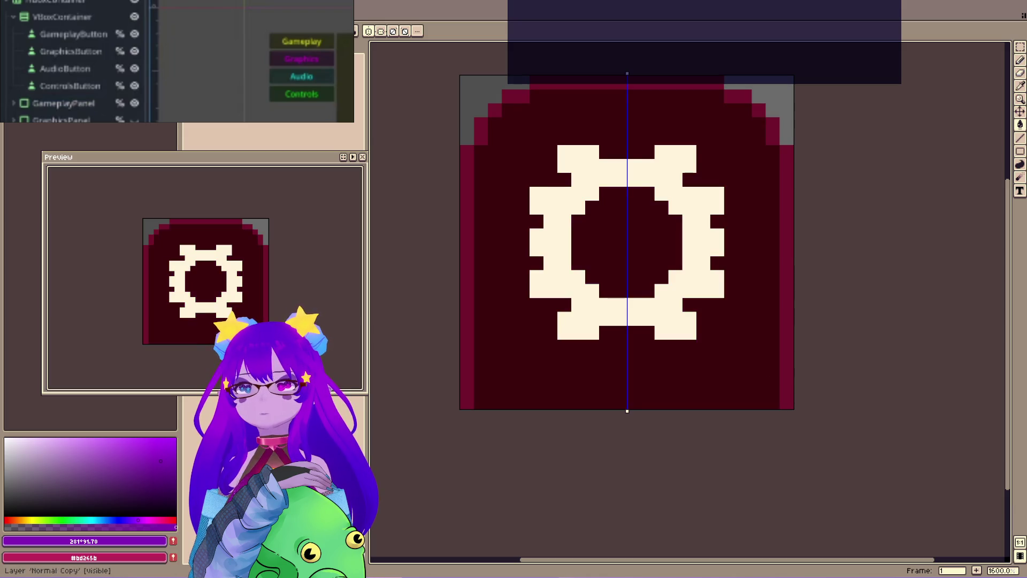
pyautogui.hotkey('shift', 'p')
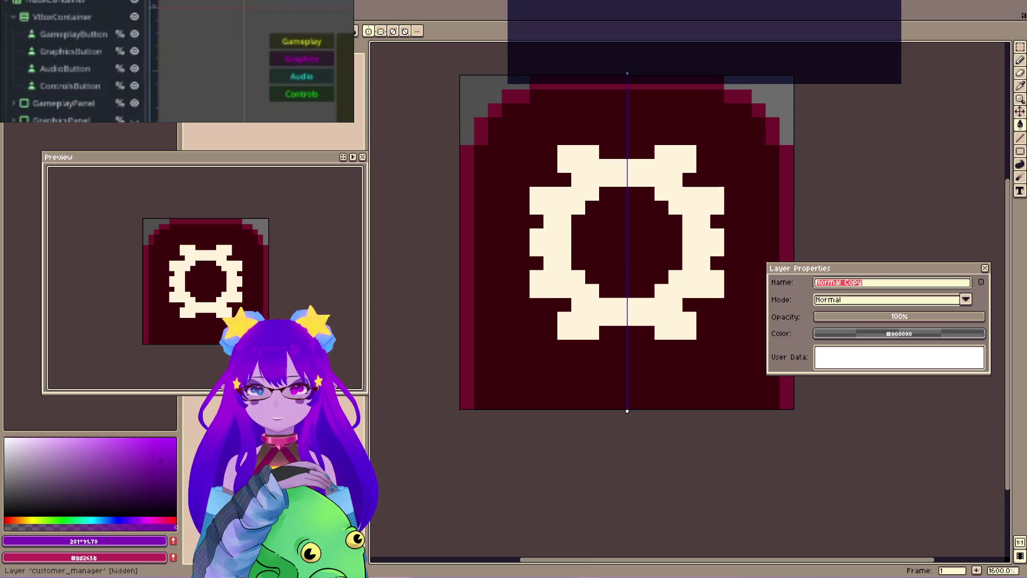
# Rename the copy layer and fill its tab background with a lighter, duller purple.
pyautogui.write('Se')
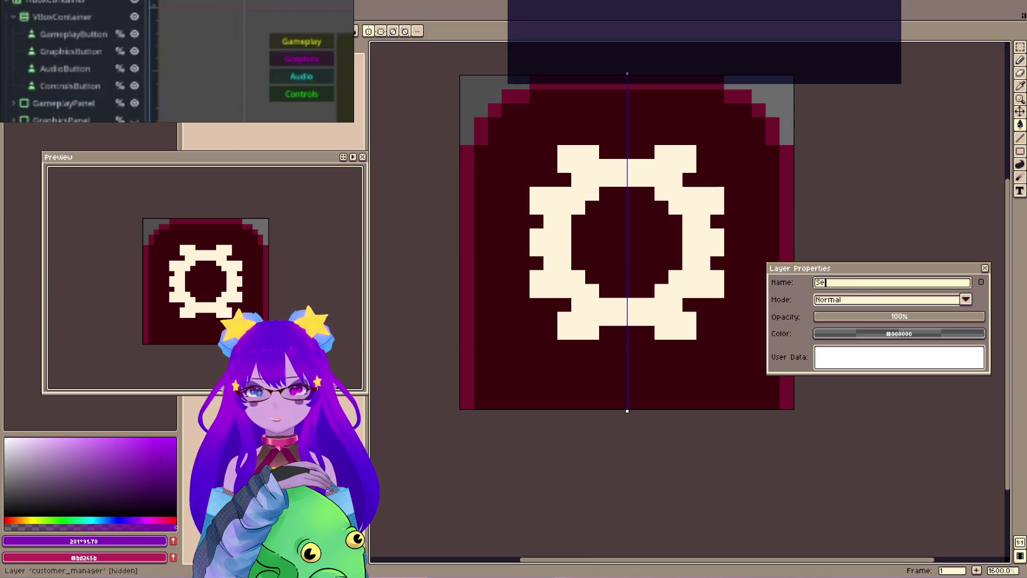
pyautogui.write('tion')
pyautogui.press('Return')
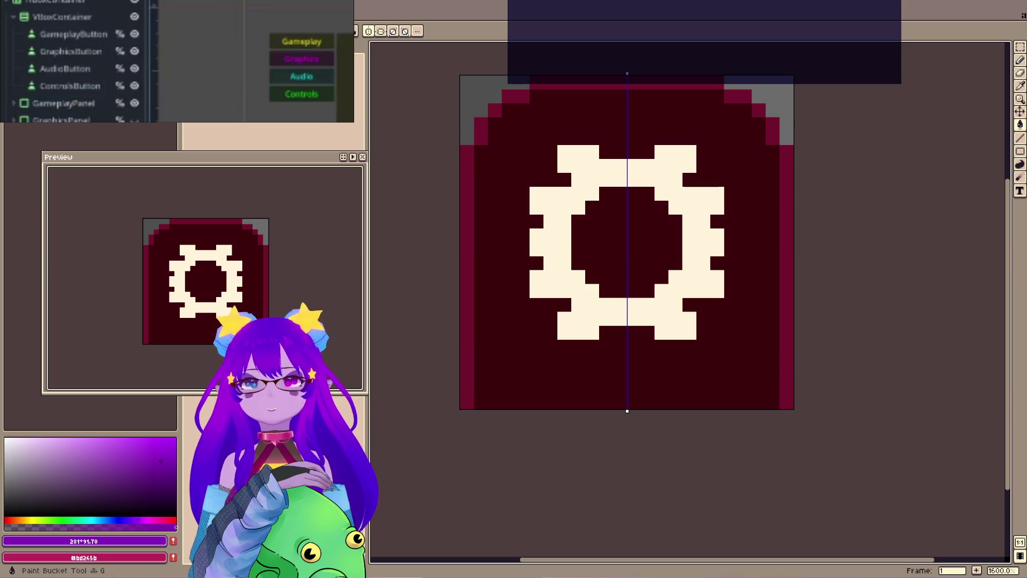
pyautogui.click(522, 234)
pyautogui.click(106, 450)
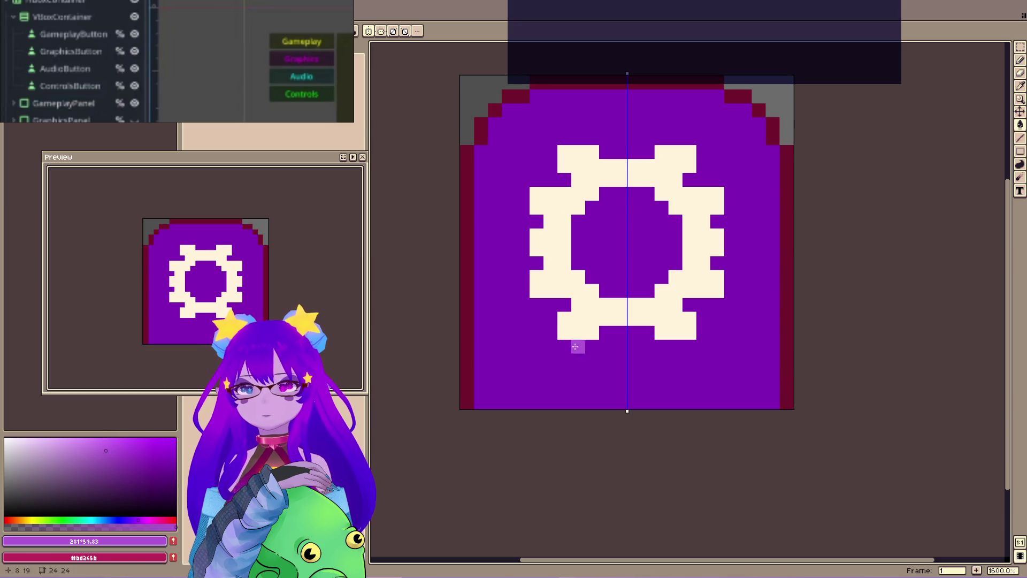
pyautogui.click(76, 464)
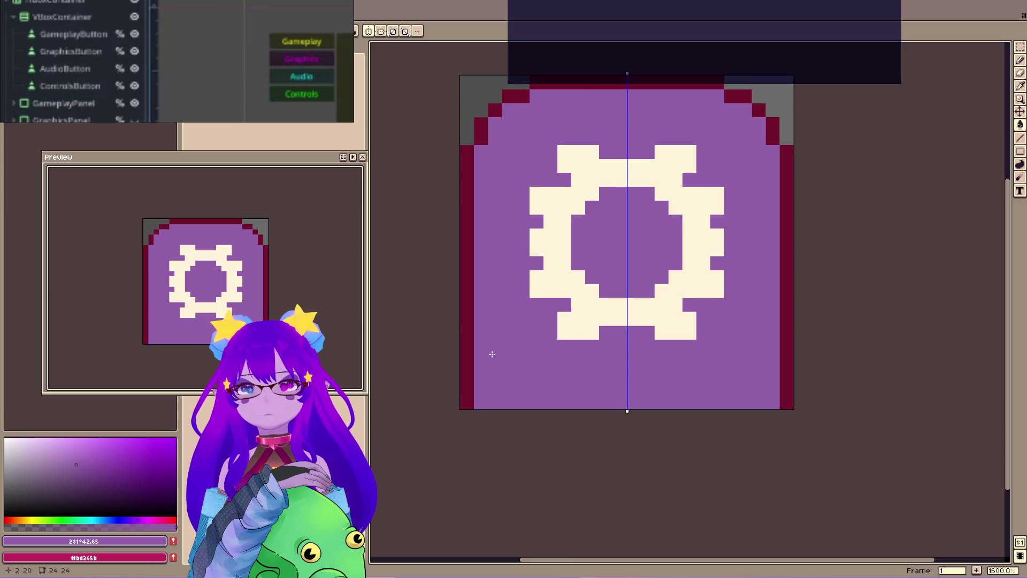
# Refine the tab fill to a saturated violet and recolour the border pixels dark purple.
pyautogui.hotkey('shift', 'x')
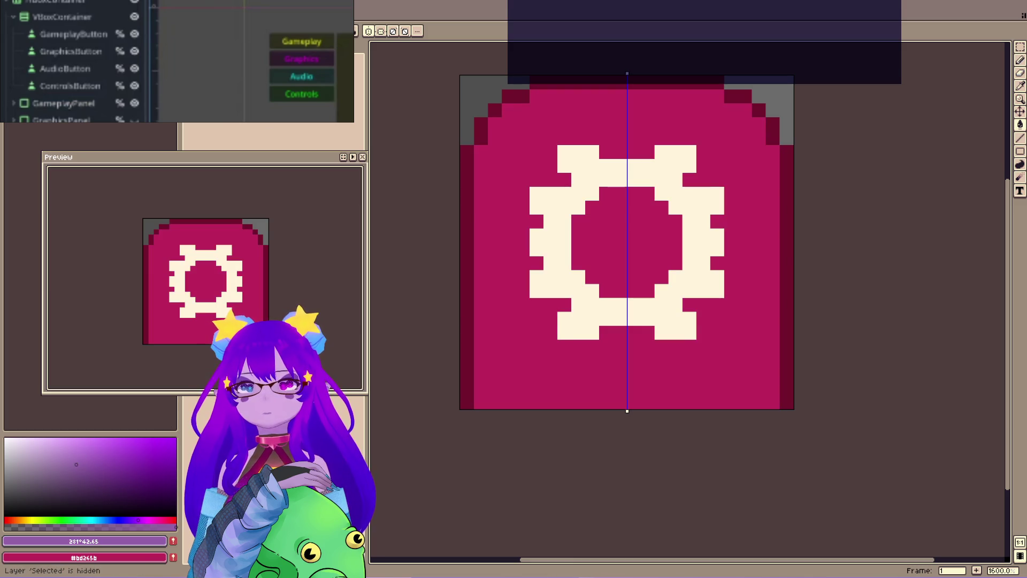
pyautogui.hotkey('shift', 'x')
pyautogui.click(145, 515)
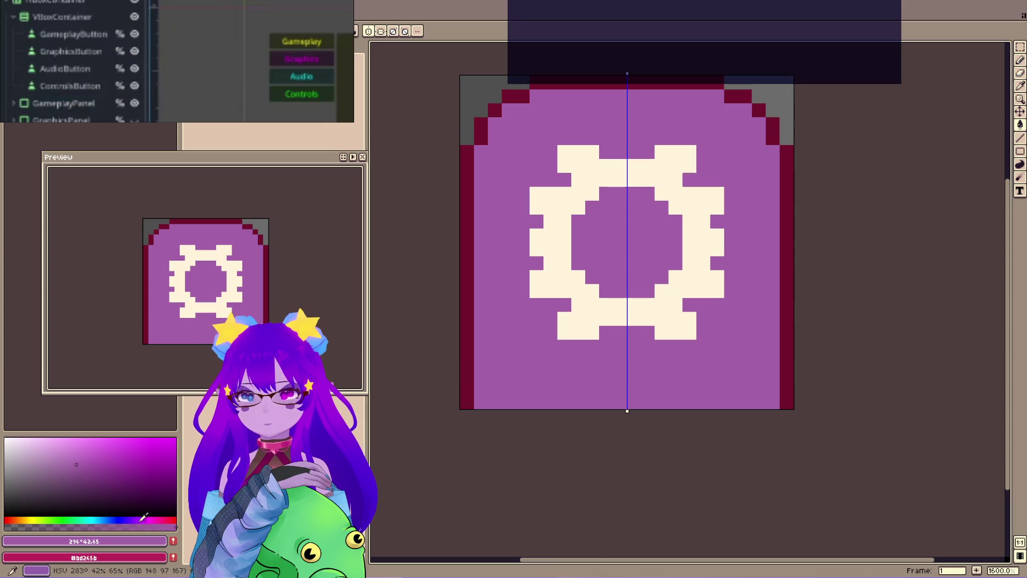
pyautogui.click(137, 517)
pyautogui.click(127, 482)
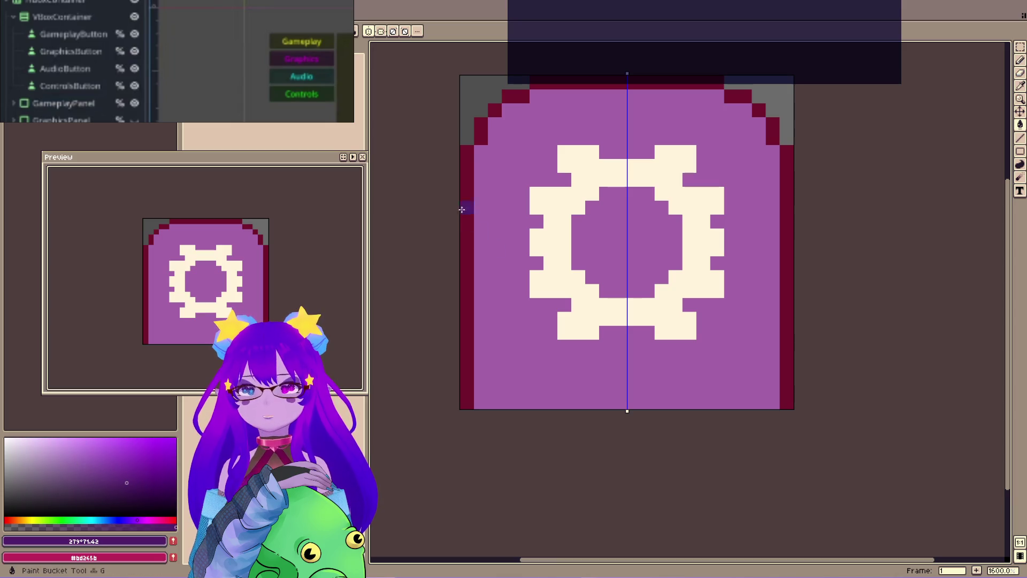
pyautogui.click(368, 31)
pyautogui.click(468, 204)
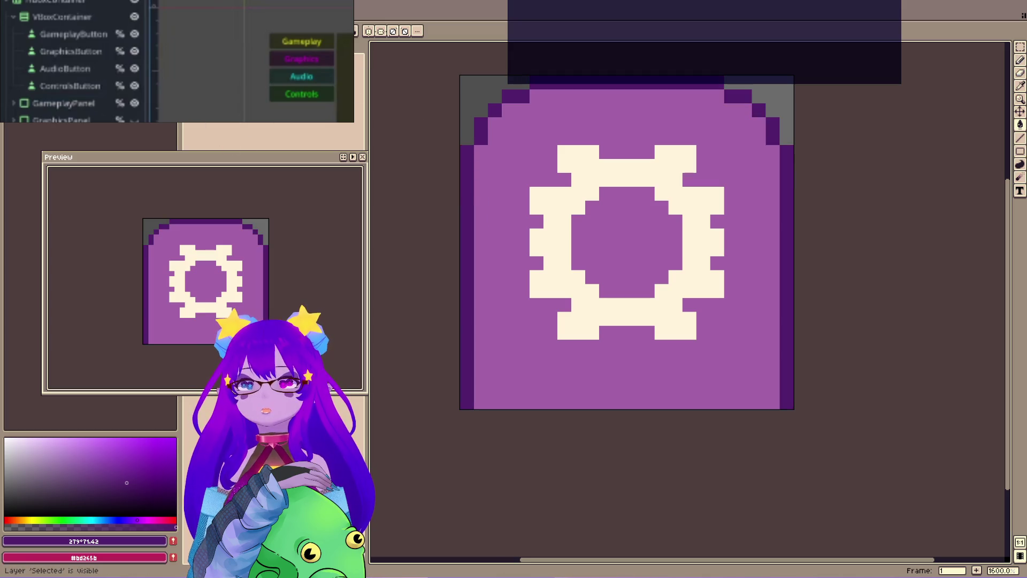
# Preview the pink colours by toggling the Selected layer, then save the icon file.
pyautogui.hotkey('ctrl', 'shift', '1')
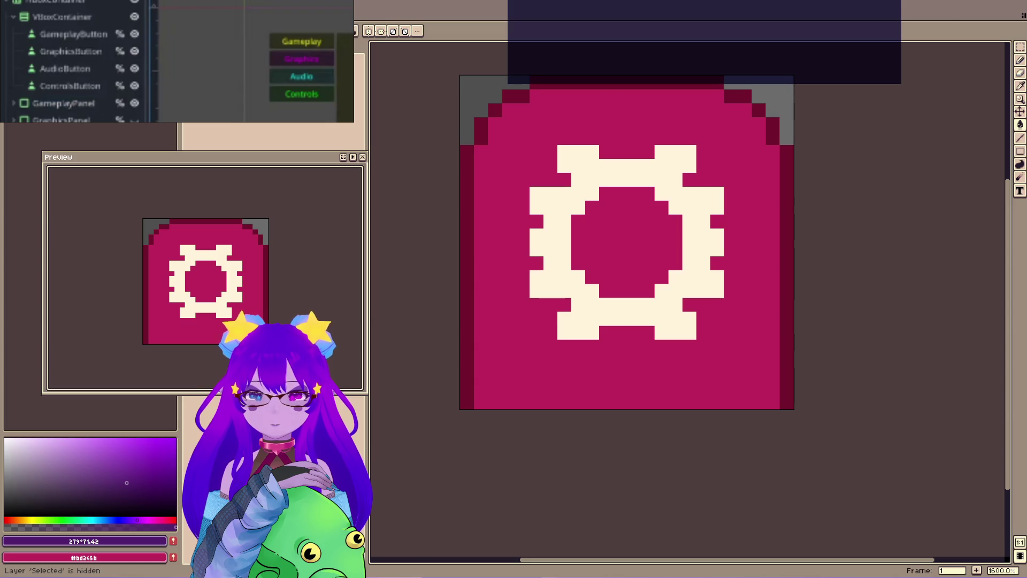
pyautogui.hotkey('ctrl', 'shift', '1')
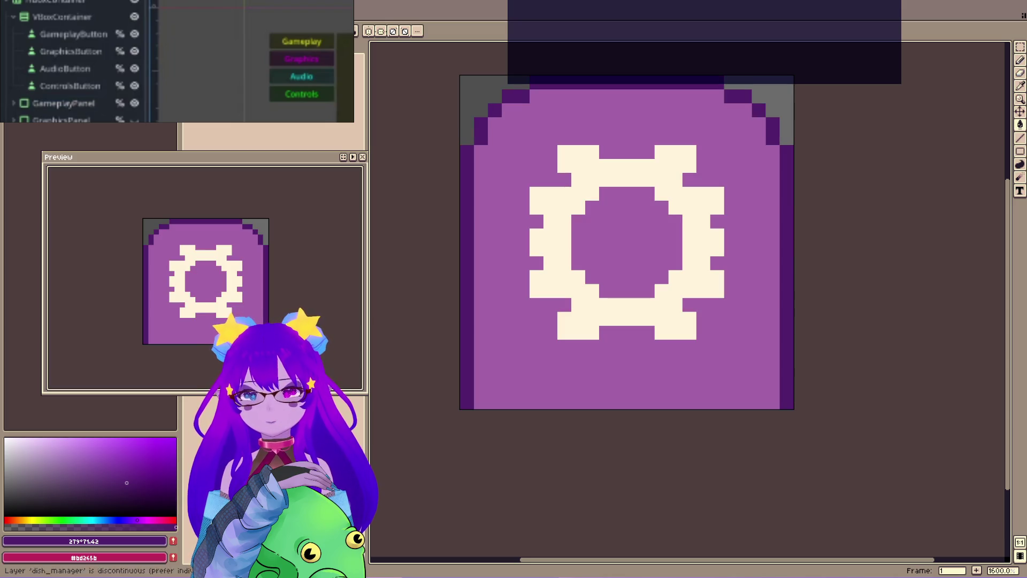
pyautogui.hotkey('ctrl', 's')
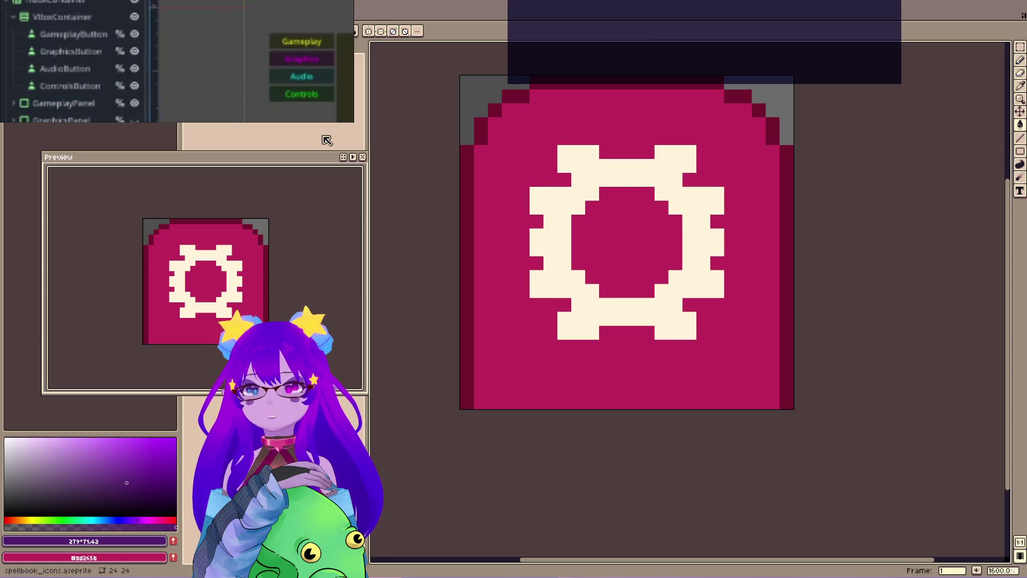
pyautogui.hotkey('alt', 'f')
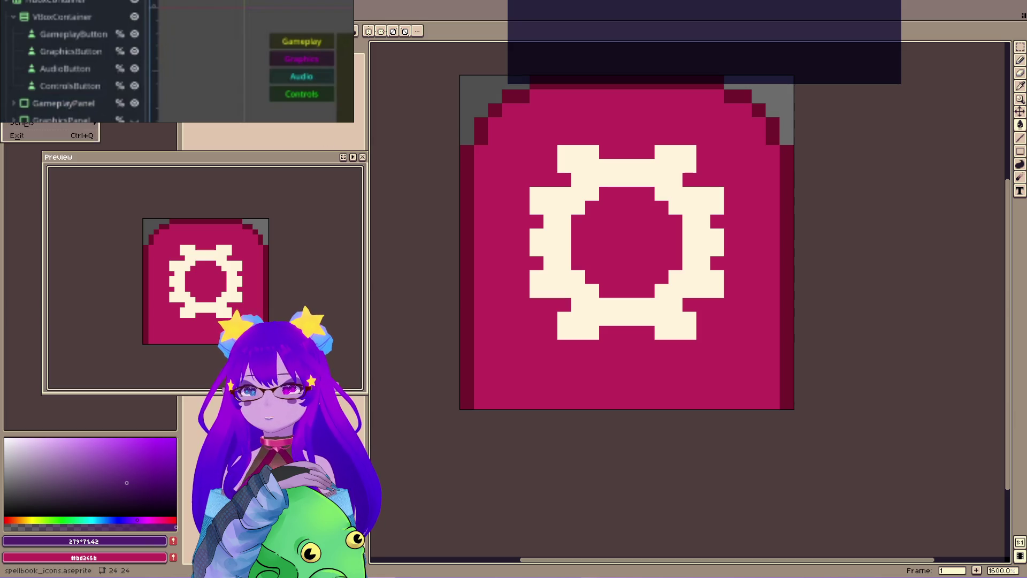
# Export the gear icon as icon_menu_dish_normal.png.
pyautogui.press('e')
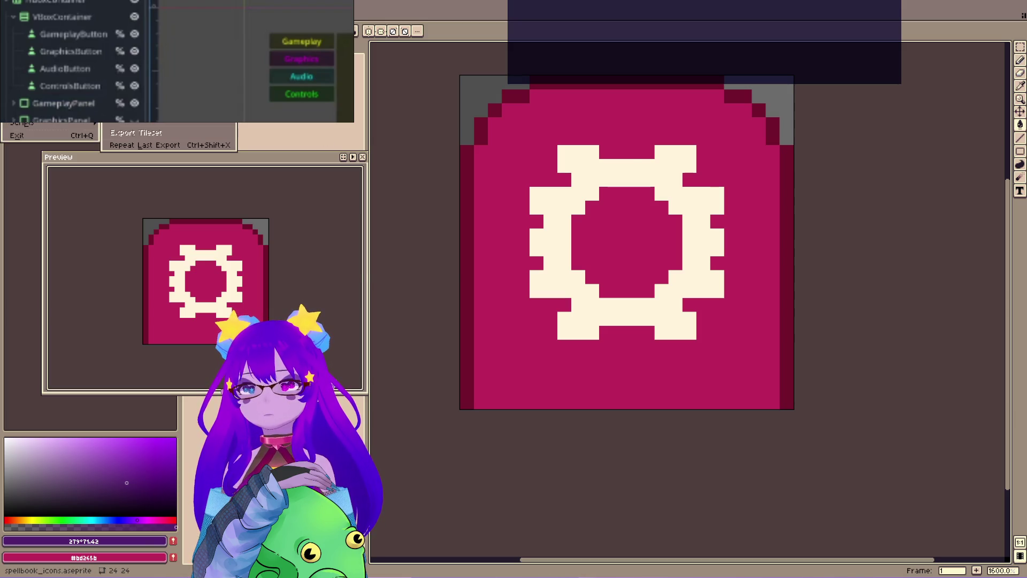
pyautogui.press('a')
pyautogui.moveTo(441, 138); pyautogui.dragTo(353, 130)
pyautogui.write('icon_menu')
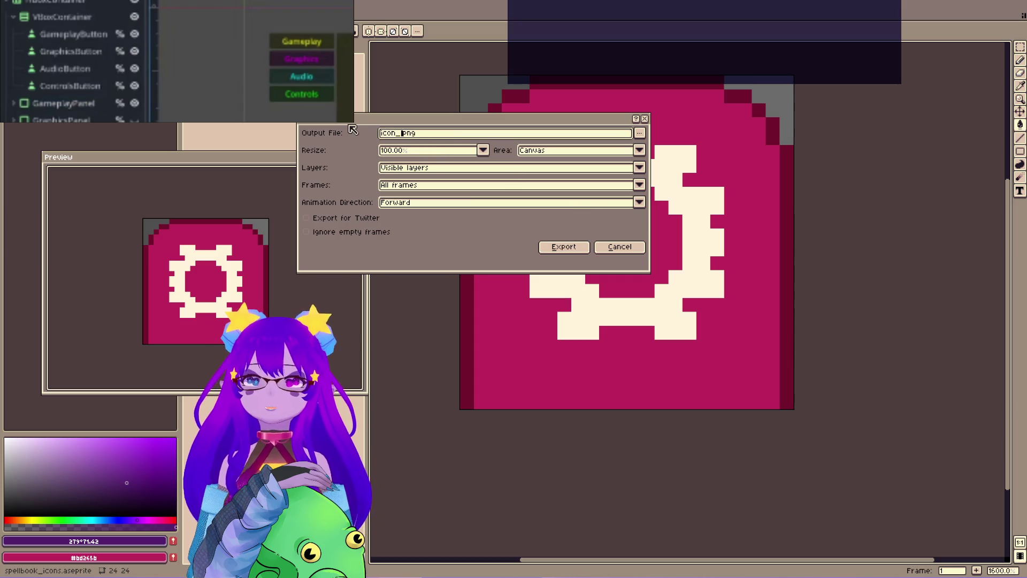
pyautogui.write('_')
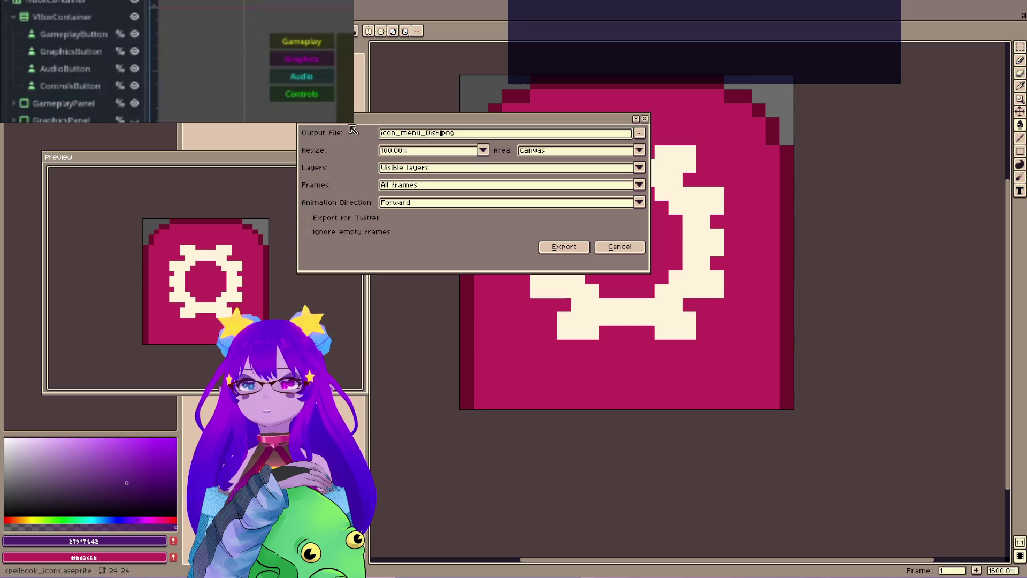
pyautogui.write('dis')
pyautogui.press('BackSpace')
pyautogui.press('BackSpace')
pyautogui.press('BackSpace')
pyautogui.write('s')
pyautogui.press('BackSpace')
pyautogui.press('BackSpace')
pyautogui.write('dish')
pyautogui.press('BackSpace')
pyautogui.press('BackSpace')
pyautogui.press('BackSpace')
pyautogui.write('u_dish_s')
pyautogui.press('BackSpace')
pyautogui.write('normal')
pyautogui.hotkey('ctrl', 'a')
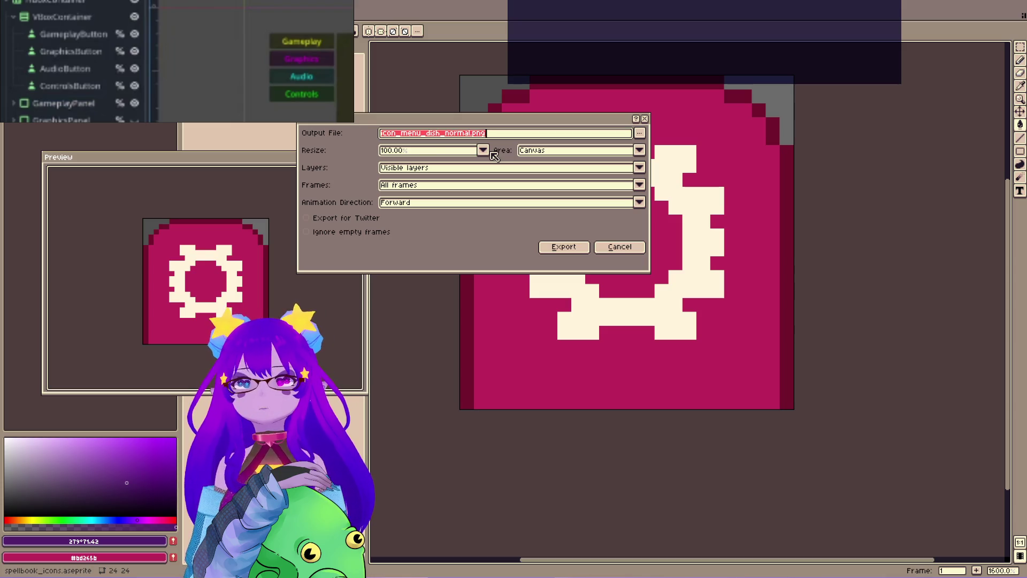
pyautogui.click(563, 246)
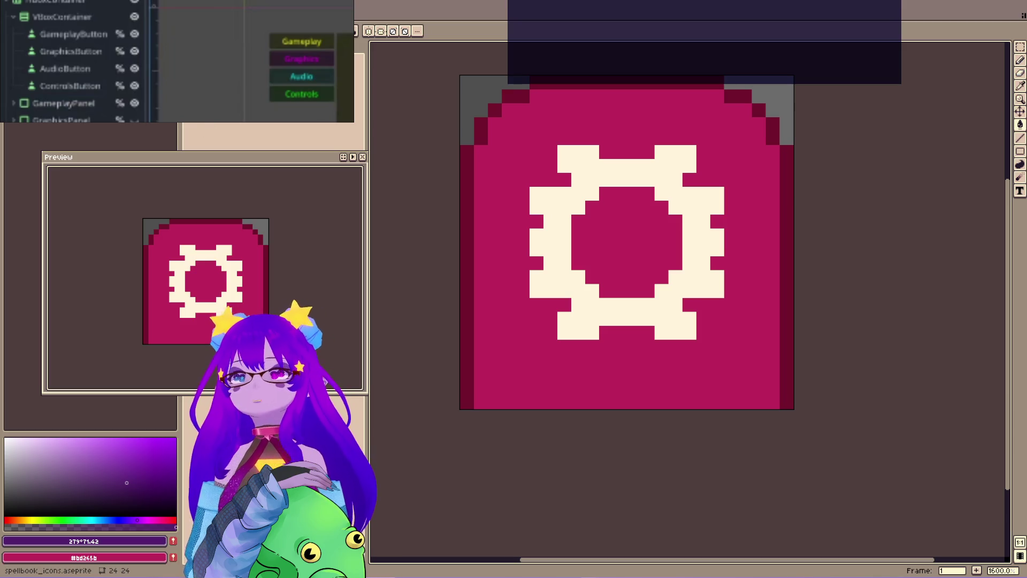
# Re-export the gear icon as icon_menu_options_normal.png.
pyautogui.hotkey('alt', 'f')
pyautogui.press('e')
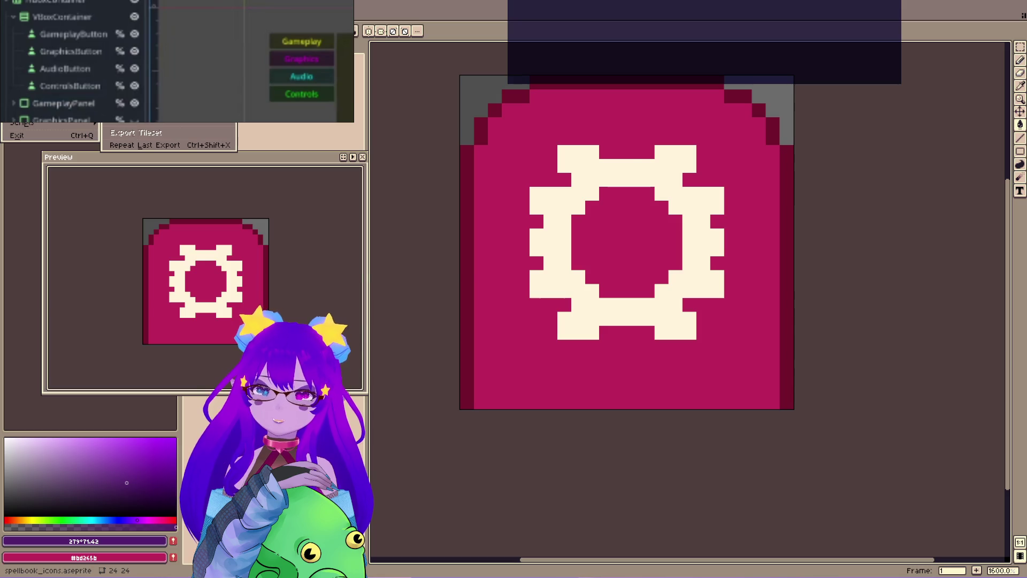
pyautogui.press('Return')
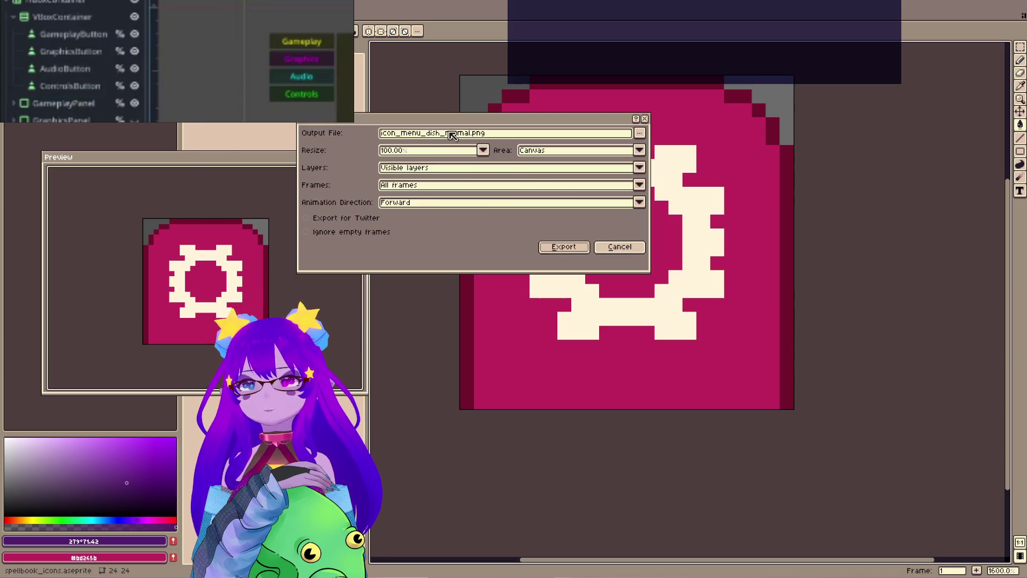
pyautogui.moveTo(445, 134); pyautogui.dragTo(429, 134)
pyautogui.write('options')
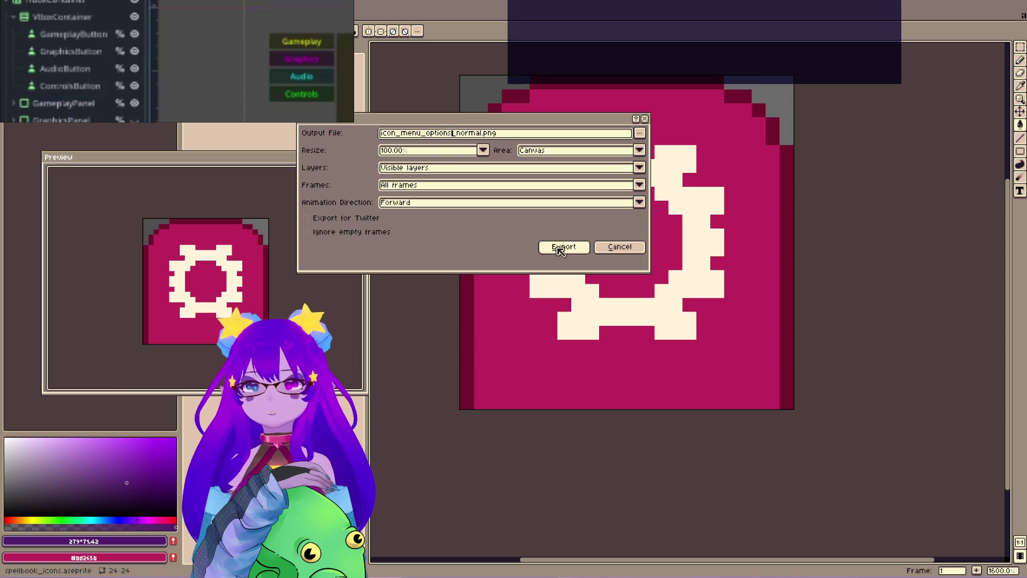
pyautogui.click(560, 248)
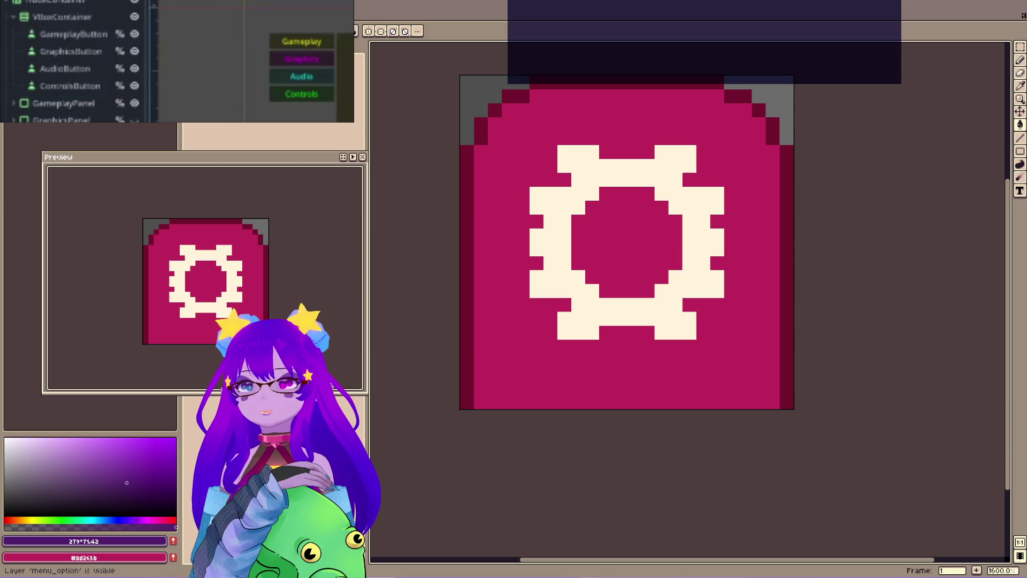
# Switch to the customer icon and export it as icon_menu_customer_normal.png.
pyautogui.hotkey('ctrl', 'z')
pyautogui.hotkey('ctrl', 'z')
pyautogui.hotkey('alt', 'f')
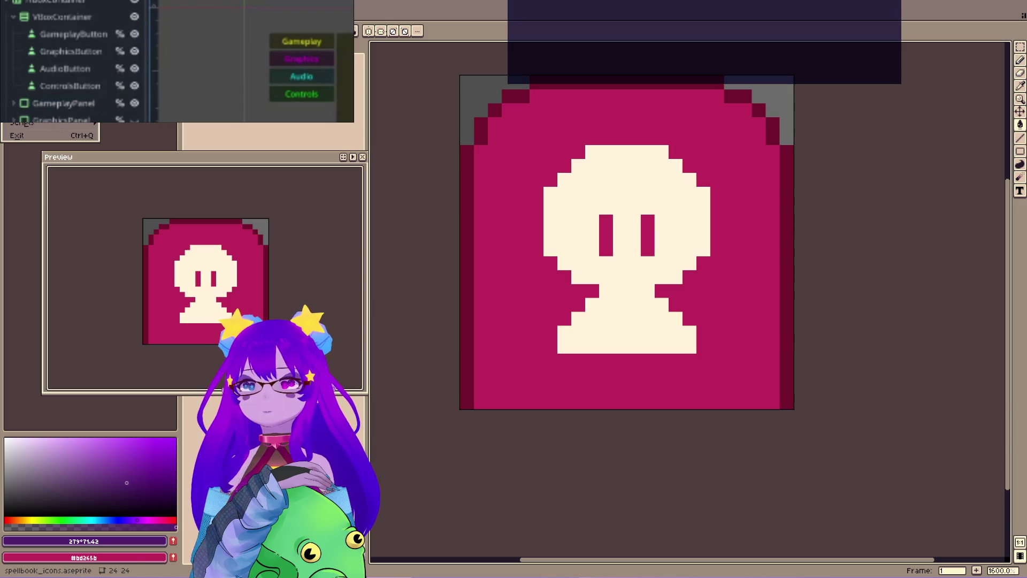
pyautogui.press('e')
pyautogui.press('Return')
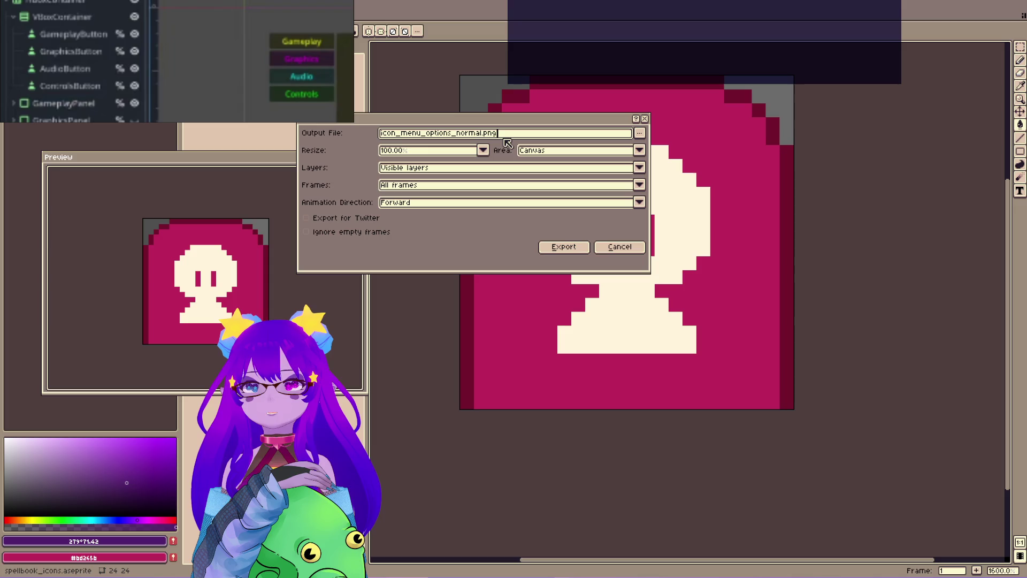
pyautogui.moveTo(452, 134); pyautogui.dragTo(429, 136)
pyautogui.write('customer')
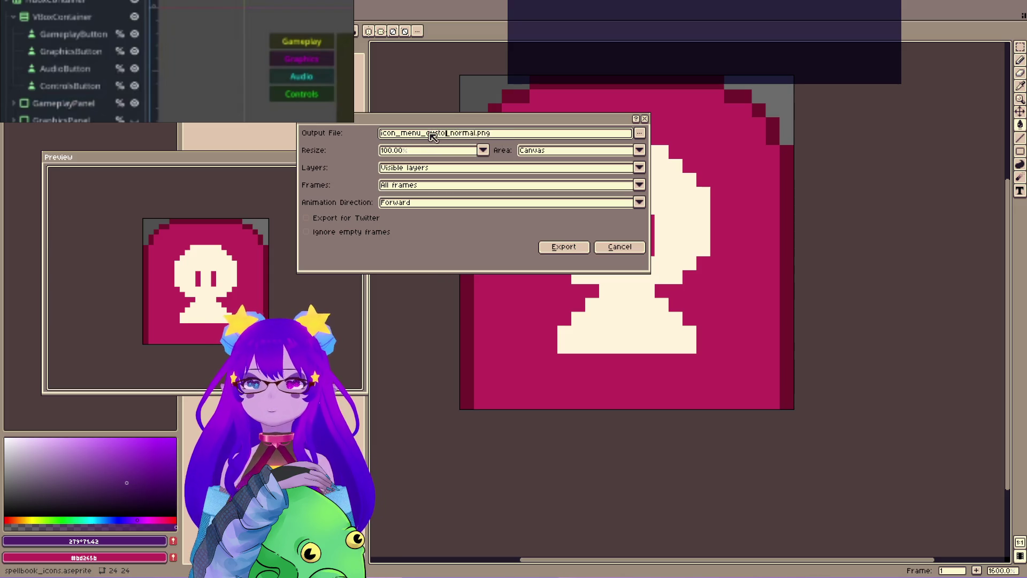
pyautogui.click(563, 247)
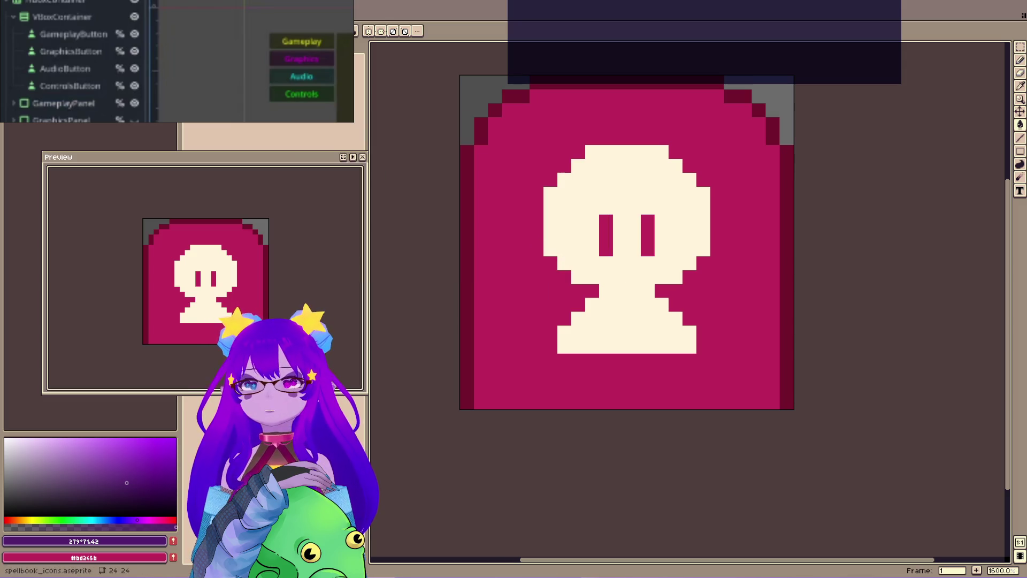
# Switch to the dish icon and export it as icon_menu_dish_normal.png.
pyautogui.hotkey('alt', 'f')
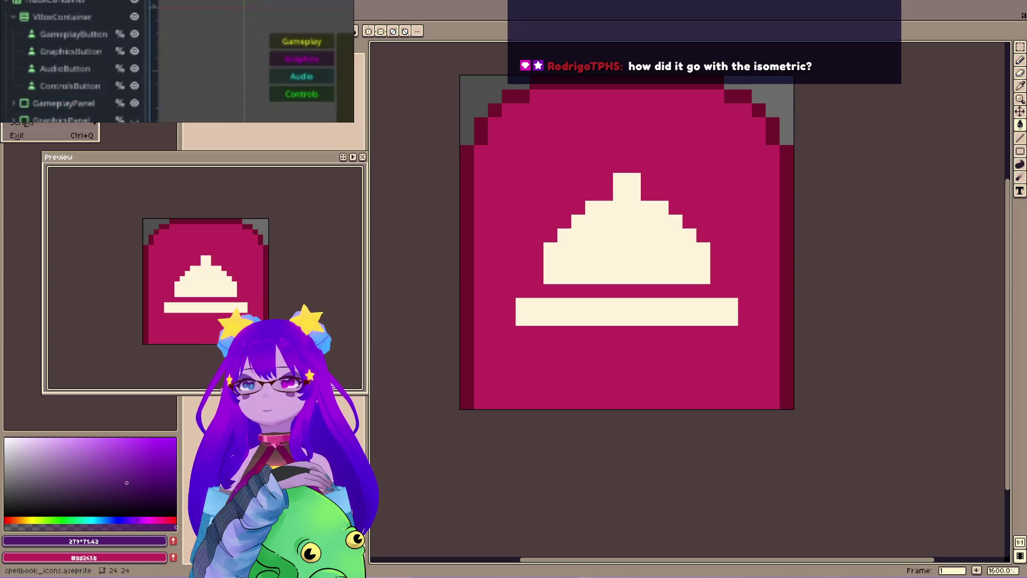
pyautogui.click(205, 133)
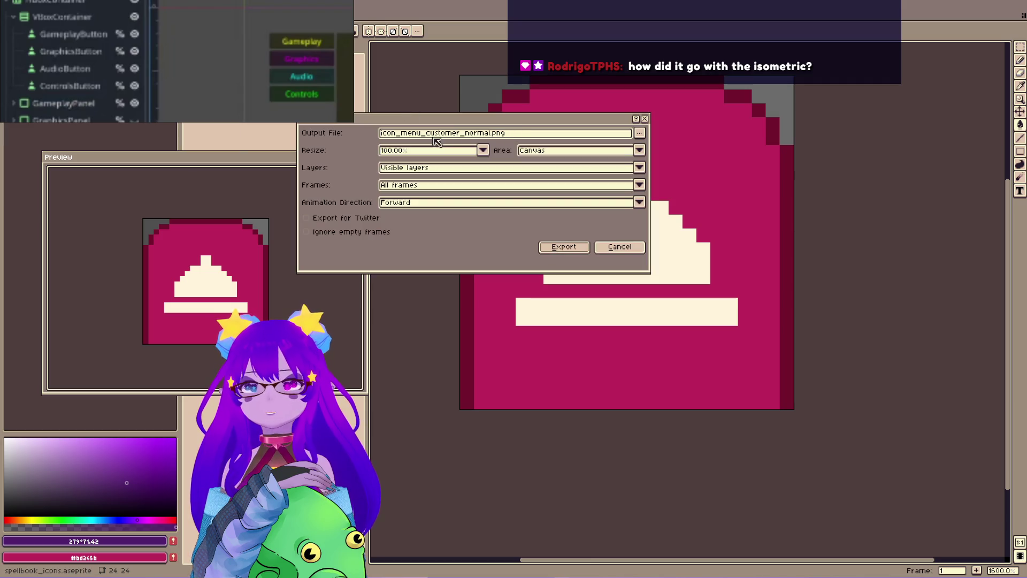
pyautogui.moveTo(459, 140); pyautogui.dragTo(433, 137)
pyautogui.write('dish')
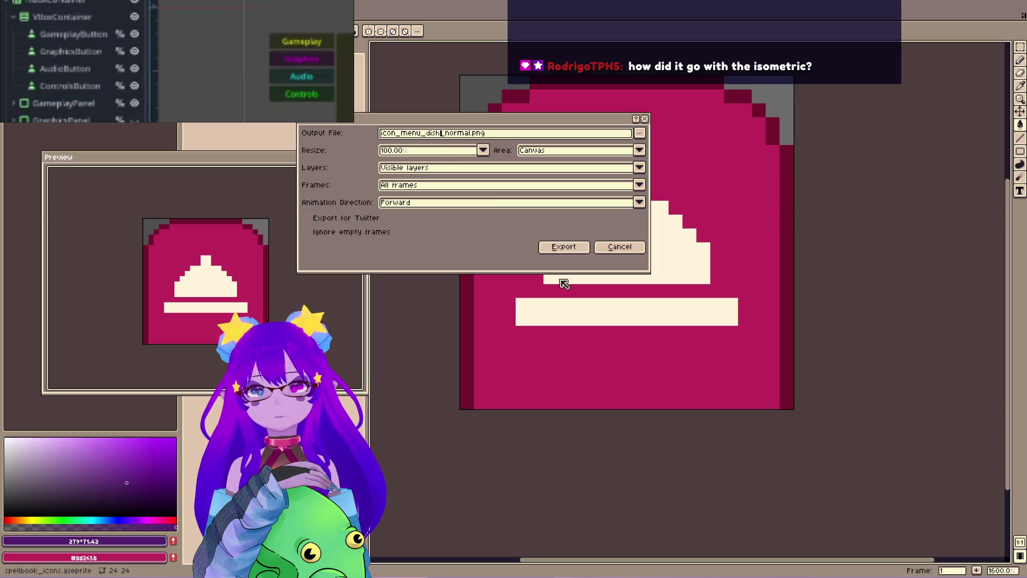
pyautogui.click(582, 252)
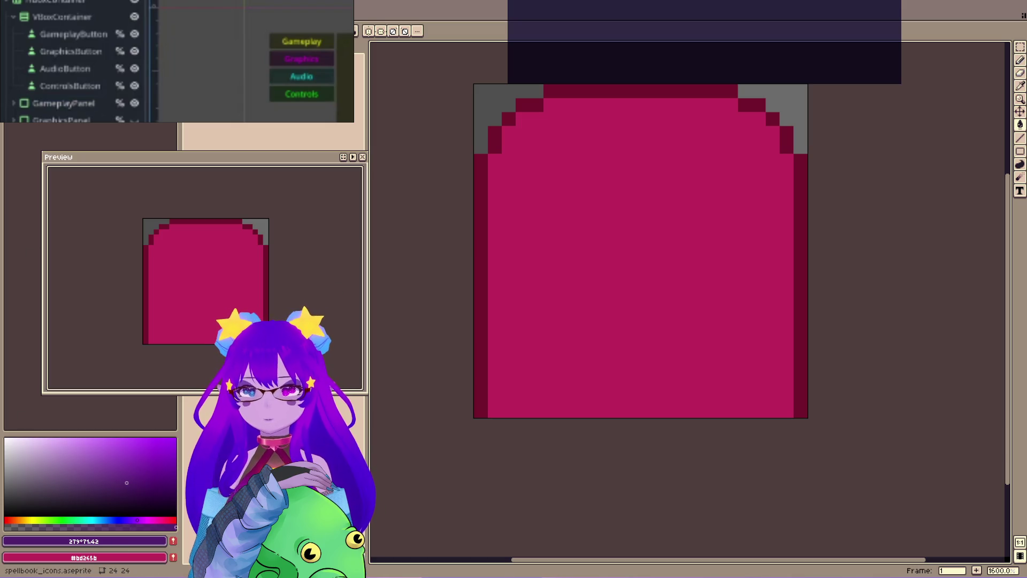
# Reopen the Export As settings from the File menu.
pyautogui.click(11, 6)
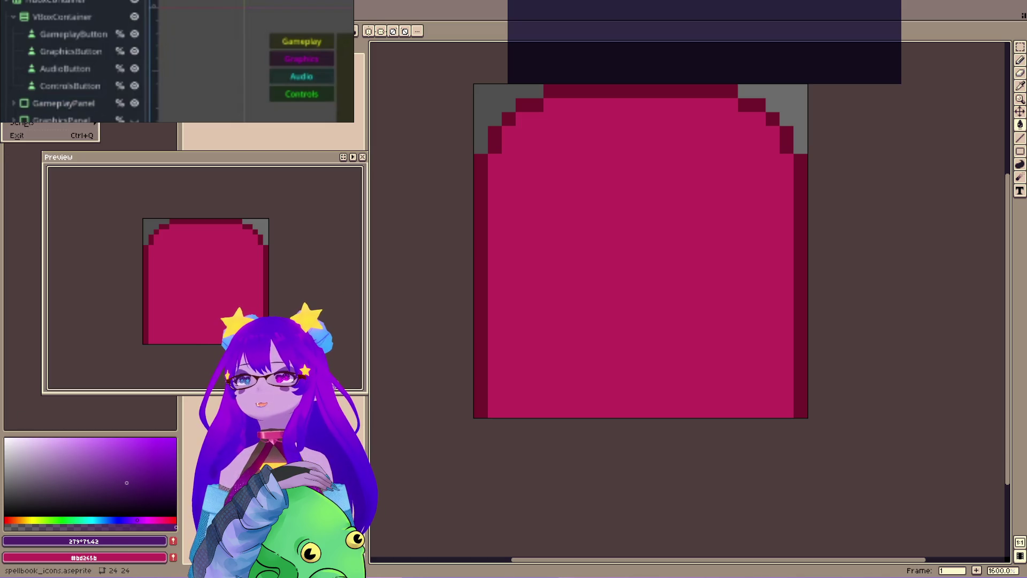
pyautogui.click(129, 118)
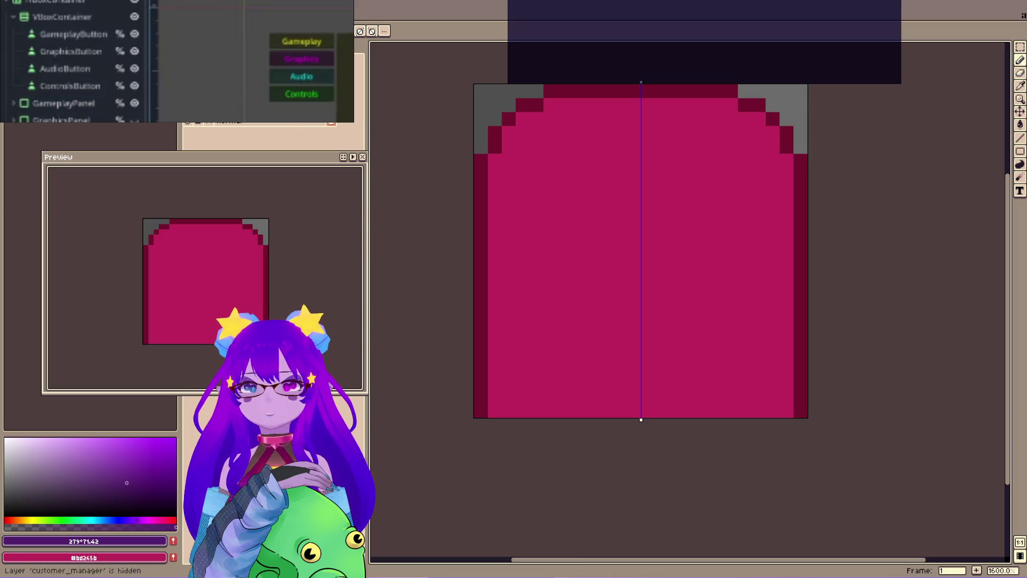
# Sample the dish icon's cream, hide the dish icon, and draw a cream-filled shield shape.
pyautogui.click(651, 248)
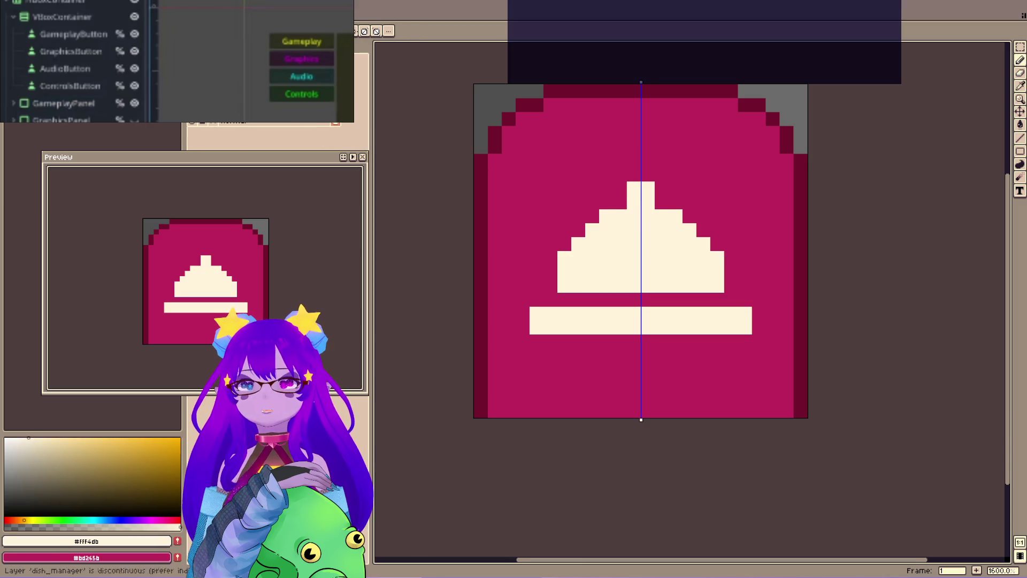
pyautogui.click(626, 153)
pyautogui.moveTo(626, 154)
pyautogui.mouseDown()
pyautogui.moveTo(607, 155)
pyautogui.moveTo(571, 189)
pyautogui.moveTo(578, 321)
pyautogui.moveTo(623, 323)
pyautogui.moveTo(638, 364)
pyautogui.mouseUp()
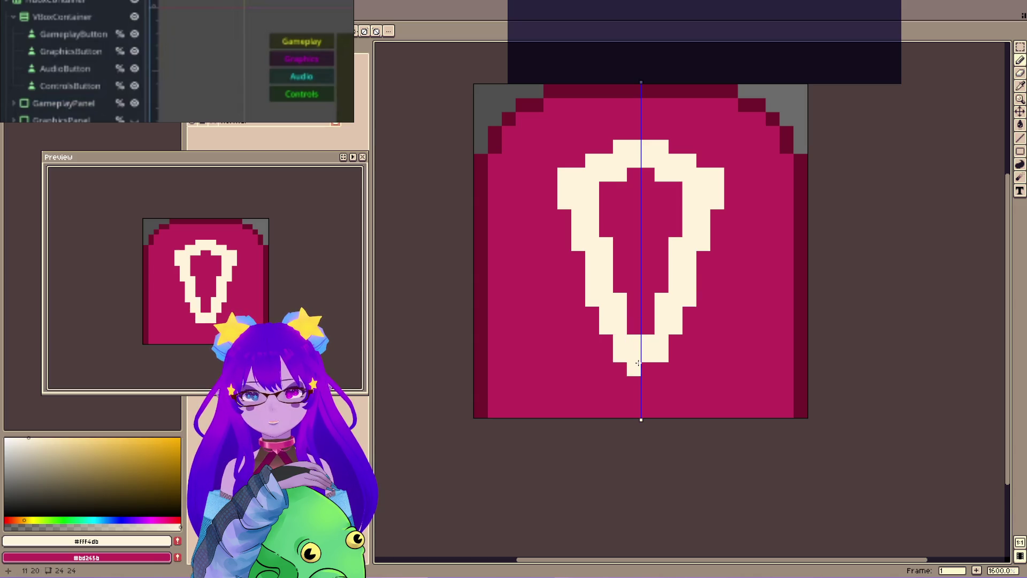
pyautogui.press('g')
pyautogui.click(639, 215)
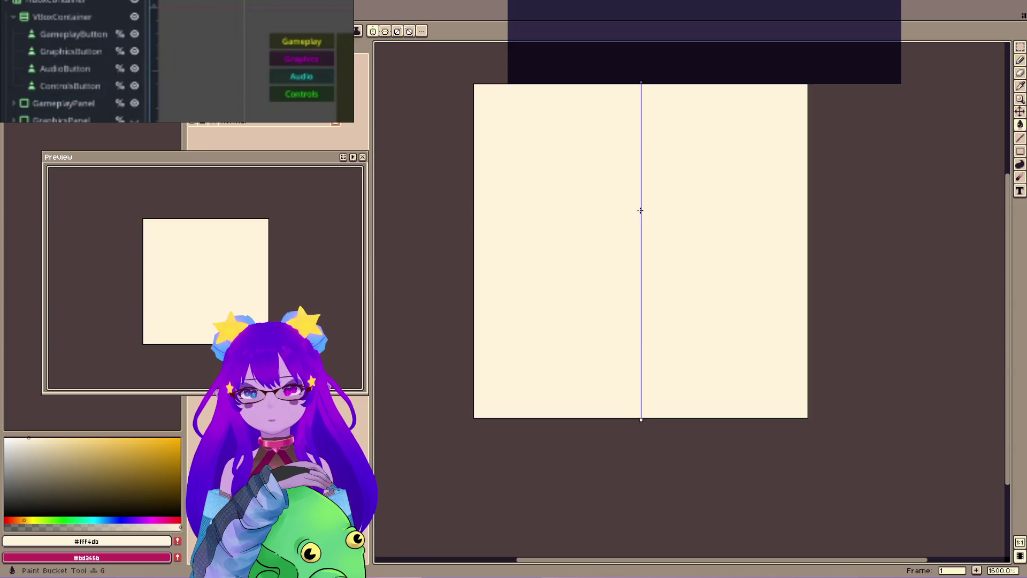
pyautogui.hotkey('ctrl', 'z')
pyautogui.click(631, 224)
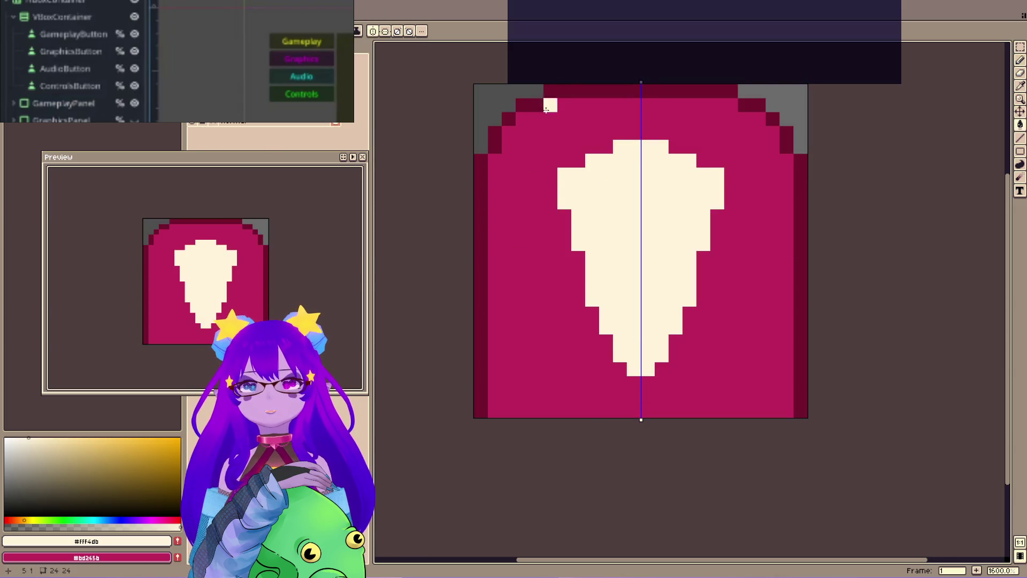
# Trim the shield's shoulders in magenta, nudge it up two pixels, and add a dot below.
pyautogui.press('b')
pyautogui.moveTo(592, 147)
pyautogui.mouseDown()
pyautogui.moveTo(660, 147)
pyautogui.moveTo(579, 175)
pyautogui.moveTo(564, 204)
pyautogui.mouseUp()
pyautogui.click(593, 175)
pyautogui.press('w')
pyautogui.click(648, 289)
pyautogui.moveTo(648, 288); pyautogui.dragTo(644, 252)
pyautogui.press('Return')
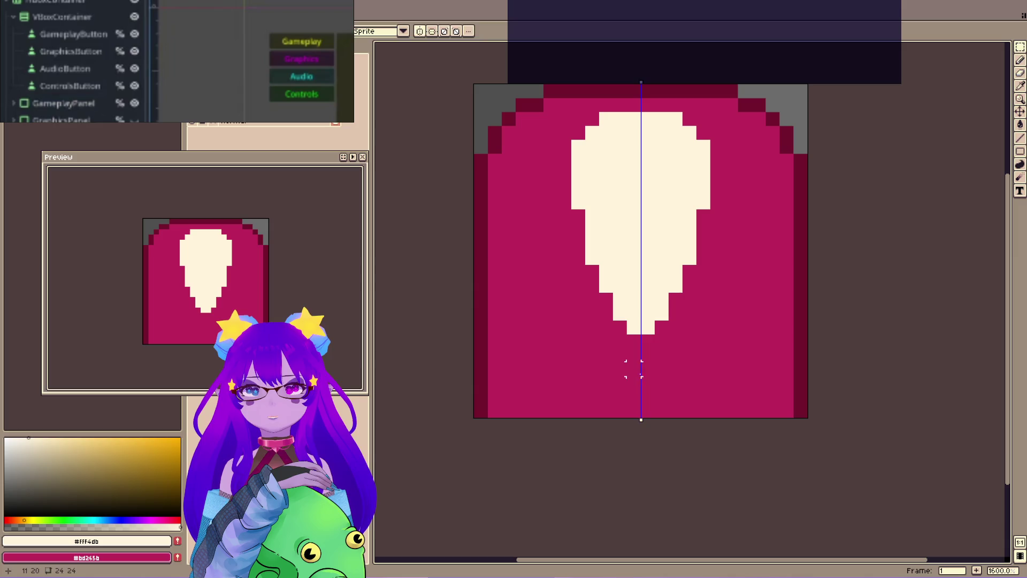
pyautogui.moveTo(648, 381)
pyautogui.mouseDown()
pyautogui.moveTo(642, 374)
pyautogui.moveTo(662, 363)
pyautogui.moveTo(646, 387)
pyautogui.mouseUp()
# Squash the shield shorter, move it up three pixels, and raise the dot two pixels.
pyautogui.press('m')
pyautogui.moveTo(514, 97)
pyautogui.mouseDown()
pyautogui.moveTo(768, 355)
pyautogui.moveTo(768, 336)
pyautogui.mouseUp()
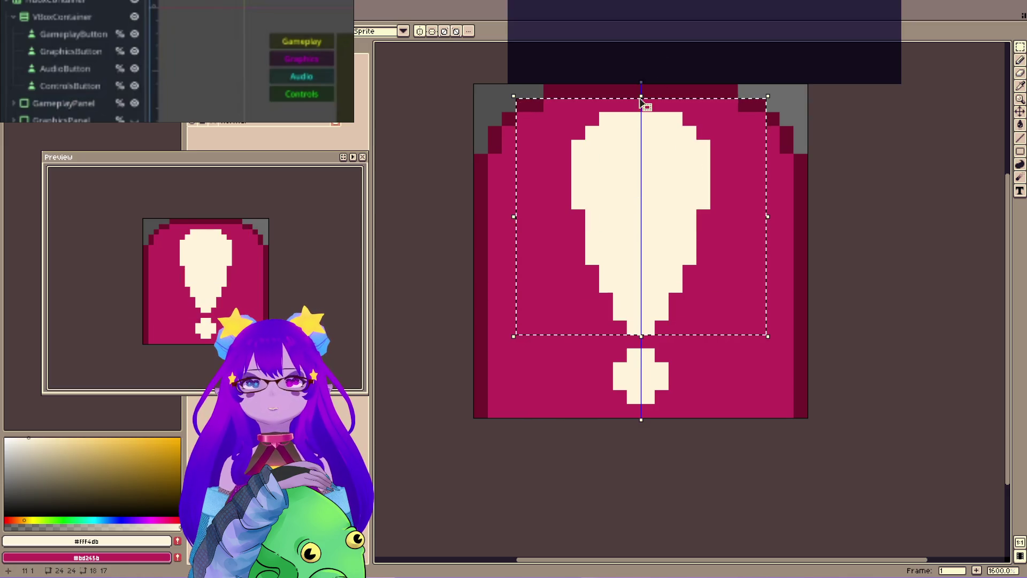
pyautogui.moveTo(641, 99); pyautogui.dragTo(640, 151)
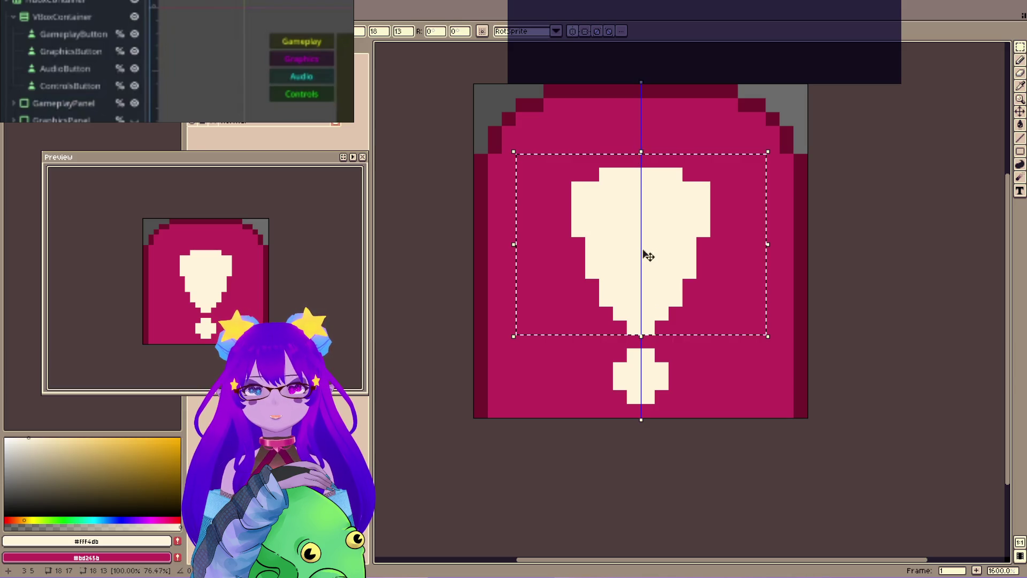
pyautogui.moveTo(645, 251); pyautogui.dragTo(645, 210)
pyautogui.press('Return')
pyautogui.moveTo(589, 332); pyautogui.dragTo(677, 412)
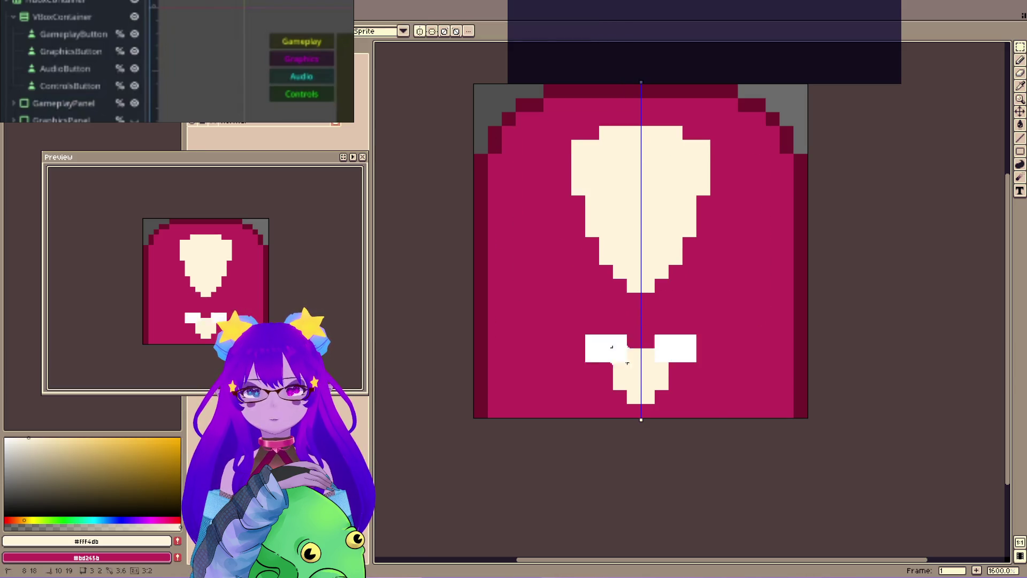
pyautogui.moveTo(639, 375); pyautogui.dragTo(639, 347)
# Widen the cream top symmetrically with a full top row and wider shoulders.
pyautogui.press('b')
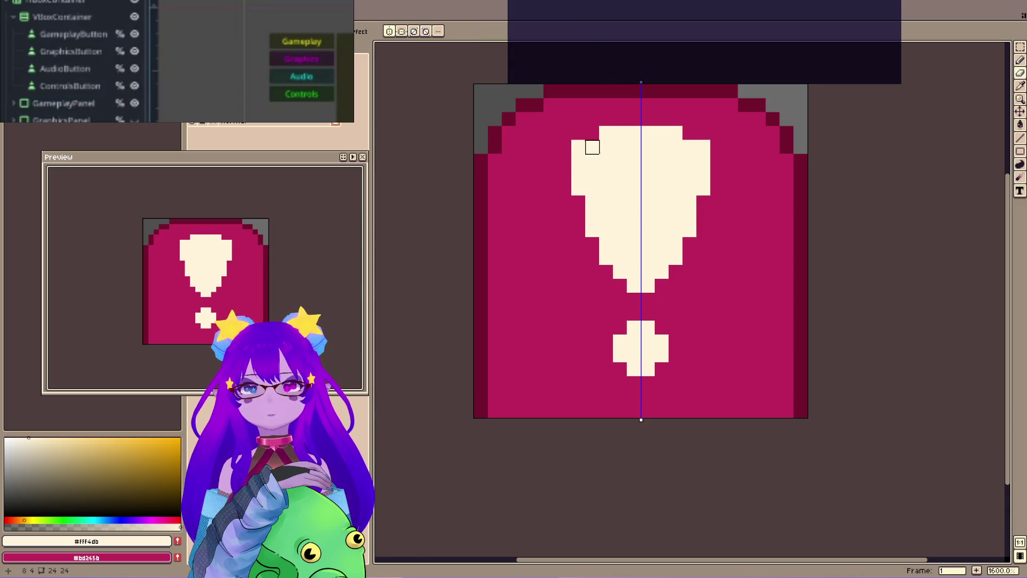
pyautogui.click(568, 140)
pyautogui.hotkey('ctrl', 'z')
pyautogui.click(551, 147)
pyautogui.click(731, 147)
pyautogui.click(621, 284)
pyautogui.moveTo(564, 155)
pyautogui.mouseDown()
pyautogui.moveTo(565, 181)
pyautogui.moveTo(564, 132)
pyautogui.moveTo(634, 118)
pyautogui.moveTo(580, 133)
pyautogui.mouseUp()
pyautogui.hotkey('ctrl', 'z')
pyautogui.hotkey('ctrl', 'z')
pyautogui.click(620, 286)
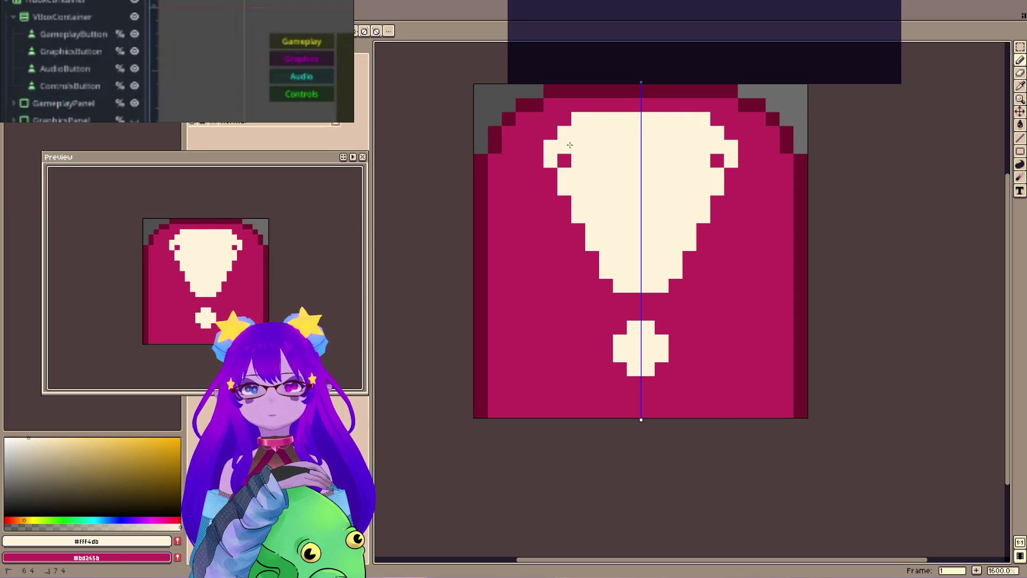
pyautogui.click(564, 160)
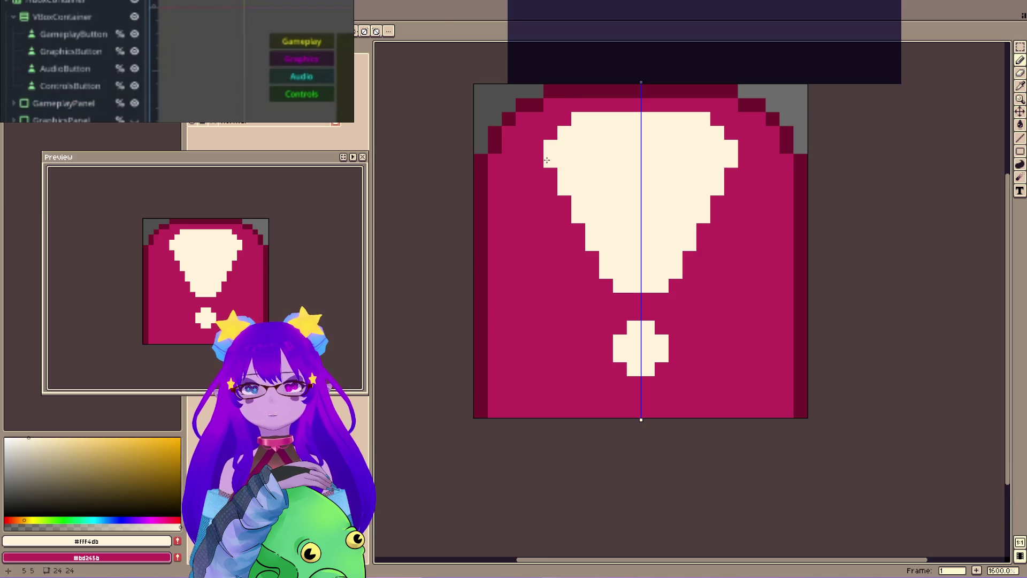
# Erase the outer pixels of the bulb's top row and bring up the export settings.
pyautogui.press('e')
pyautogui.moveTo(606, 119)
pyautogui.mouseDown()
pyautogui.moveTo(579, 119)
pyautogui.moveTo(550, 161)
pyautogui.moveTo(565, 132)
pyautogui.mouseUp()
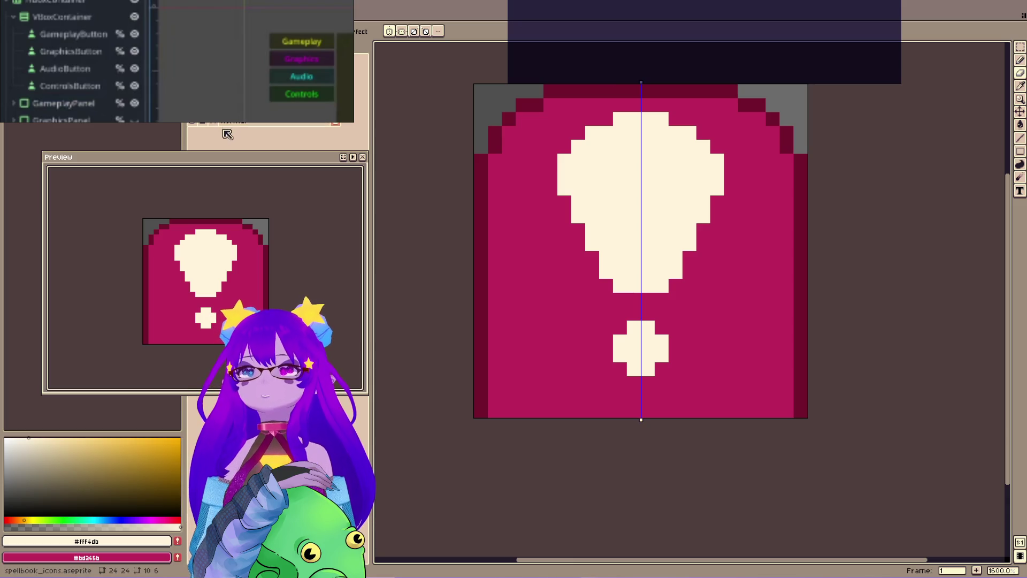
pyautogui.hotkey('alt', 'f')
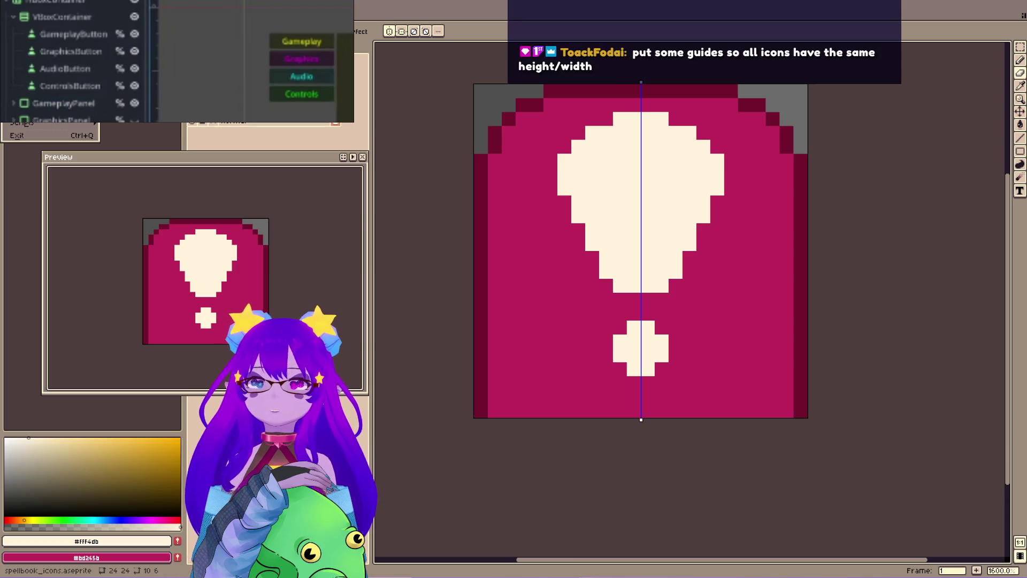
pyautogui.press('Return')
# Export the icon as icon_menu_order_normal.png and toggle the dish and customer layers.
pyautogui.doubleClick(433, 133)
pyautogui.write('order_normal.png')
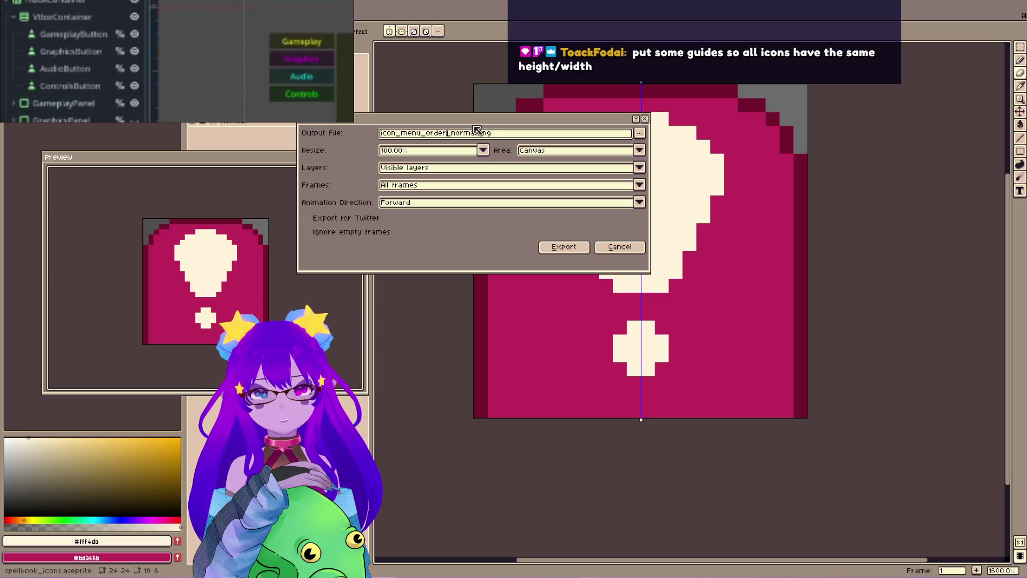
pyautogui.press('Return')
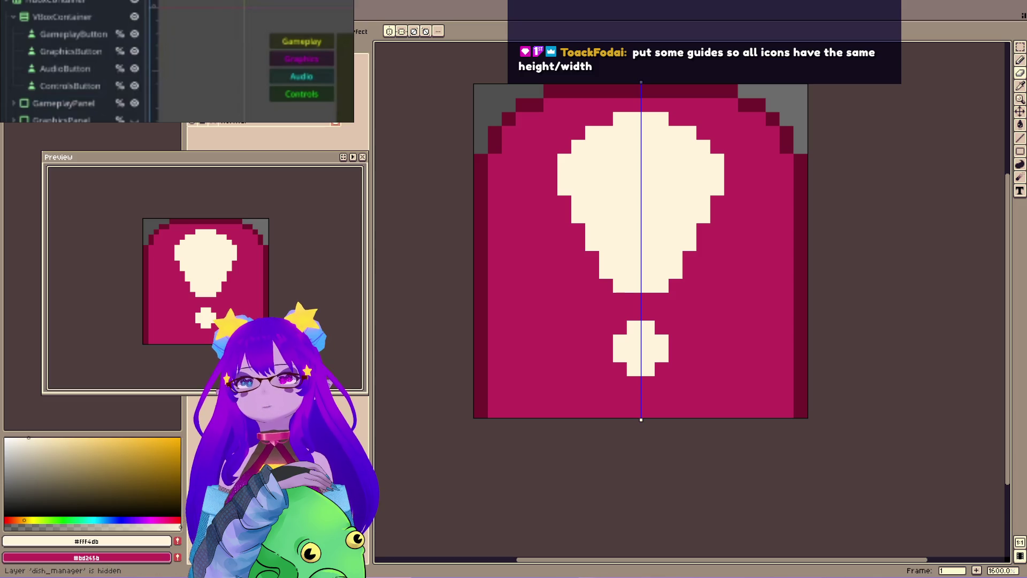
pyautogui.hotkey('shift', 'x')
pyautogui.hotkey('shift', 'x')
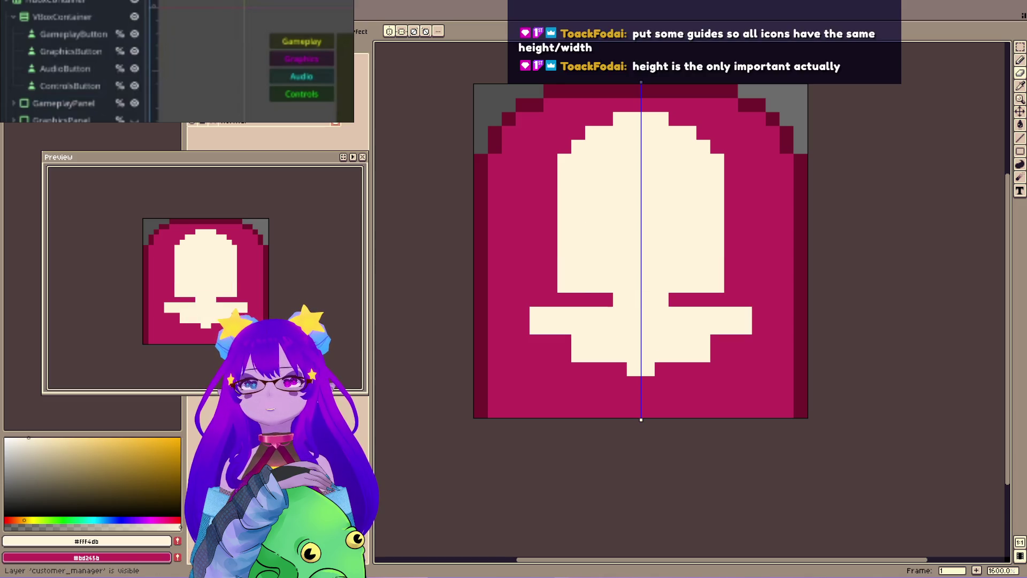
pyautogui.hotkey('shift', 'x')
pyautogui.hotkey('shift', 'x')
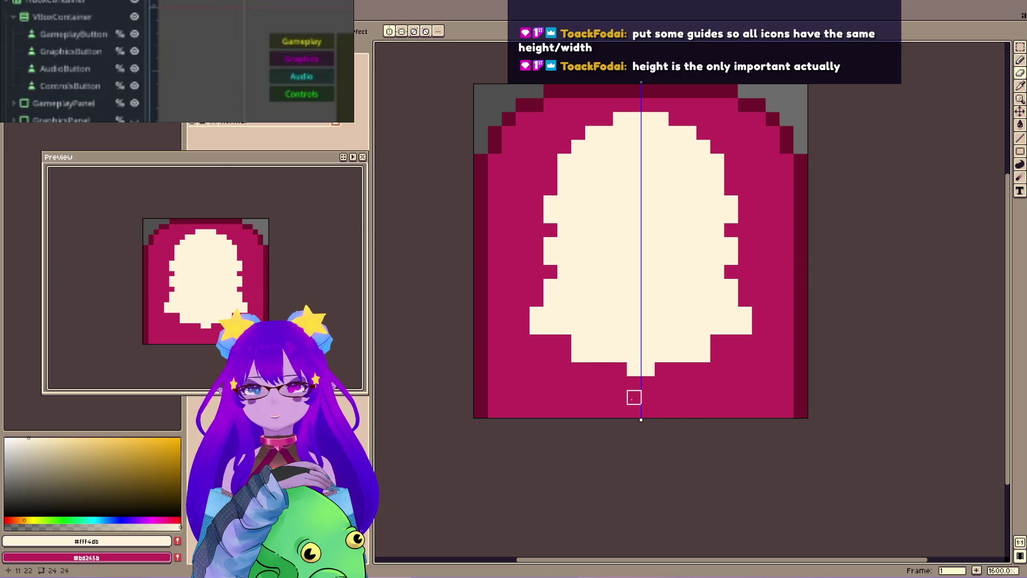
# Paint over the small tip under the shape and rename the layer to order.
pyautogui.click(634, 369)
pyautogui.click(648, 369)
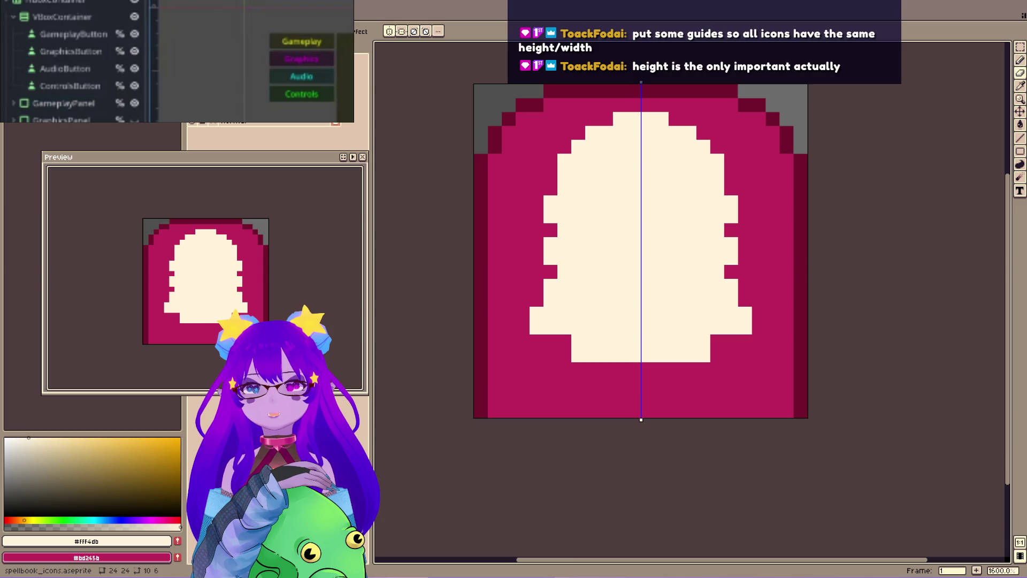
pyautogui.hotkey('shift', 'p')
pyautogui.write('oer')
pyautogui.press('Return')
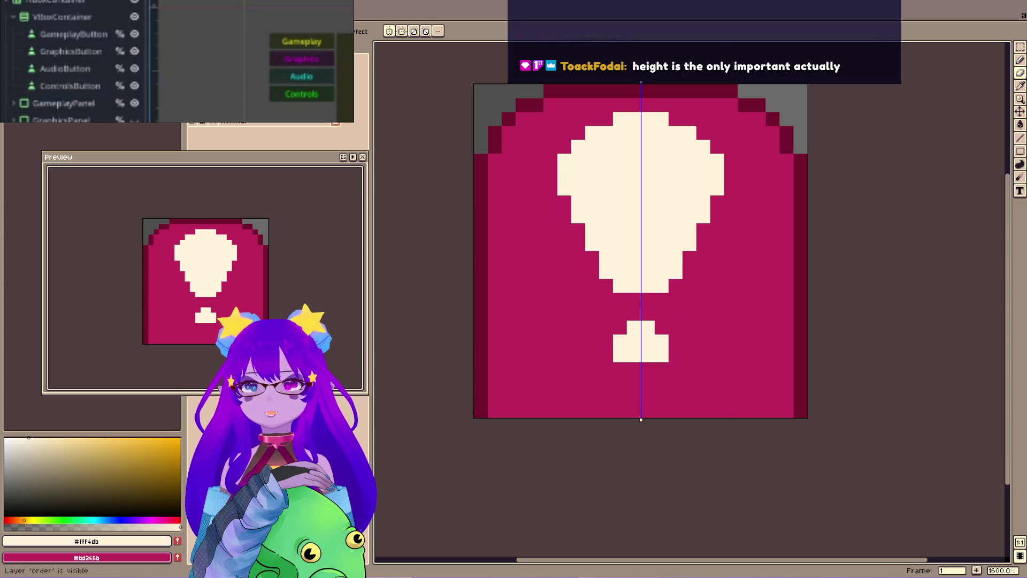
# Reshape the bottom dot by extending it upward and erasing its lower corners.
pyautogui.moveTo(648, 314); pyautogui.dragTo(636, 314)
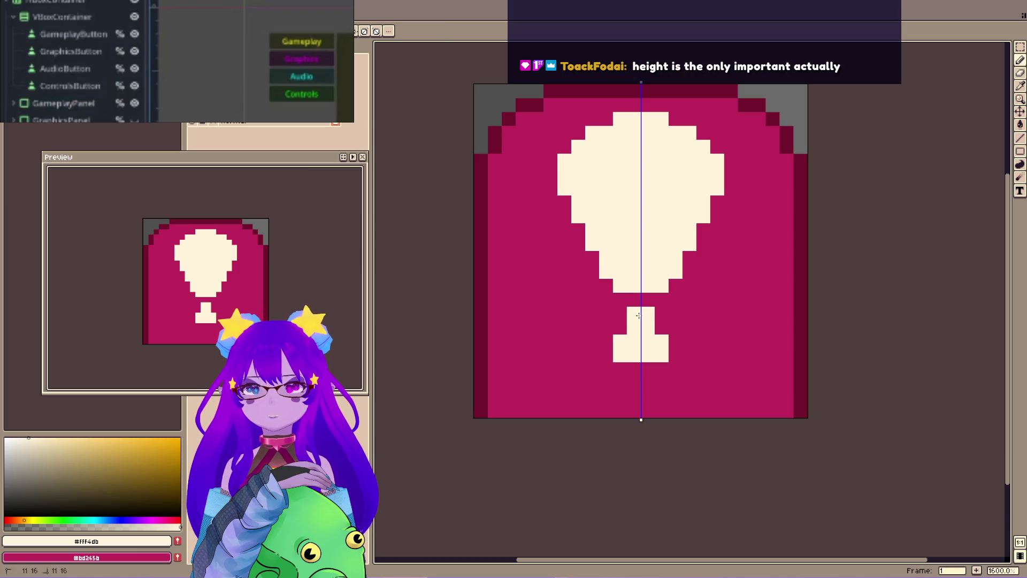
pyautogui.click(662, 327)
pyautogui.rightClick(662, 355)
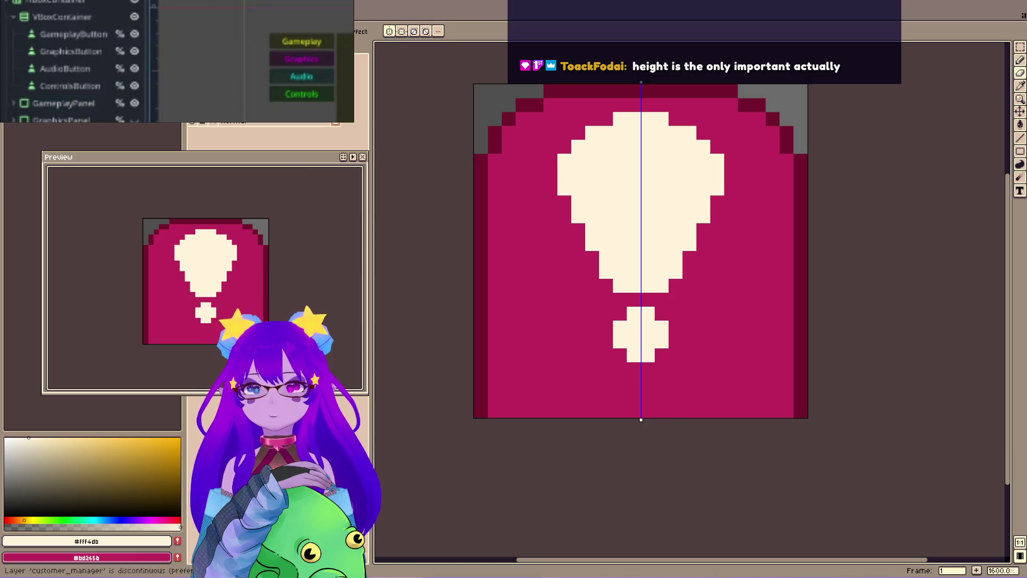
pyautogui.moveTo(536, 321)
pyautogui.mouseDown()
pyautogui.moveTo(620, 321)
pyautogui.moveTo(578, 348)
pyautogui.moveTo(551, 292)
pyautogui.mouseUp()
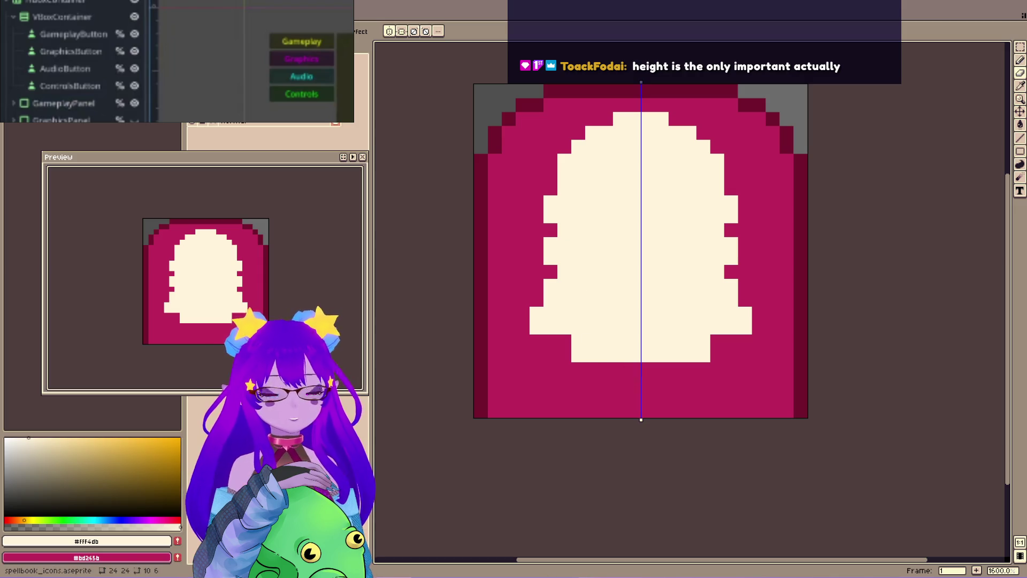
pyautogui.hotkey('ctrl', 'z')
pyautogui.hotkey('ctrl', 'z')
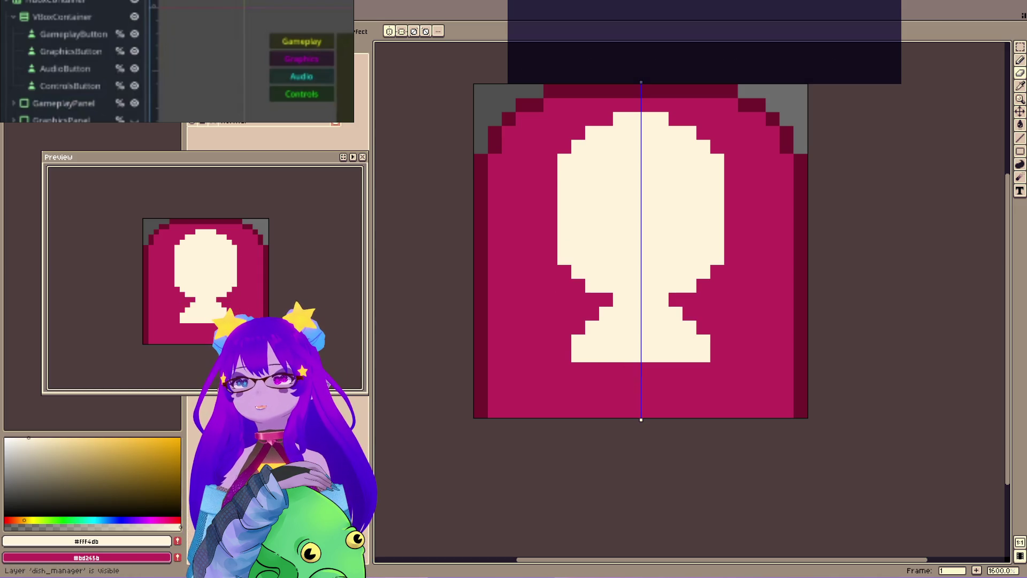
# Revert the stray strokes, turn off symmetry, and export the icon as icon_menu_exclamation_normal.png.
pyautogui.hotkey('ctrl', 'z')
pyautogui.click(389, 32)
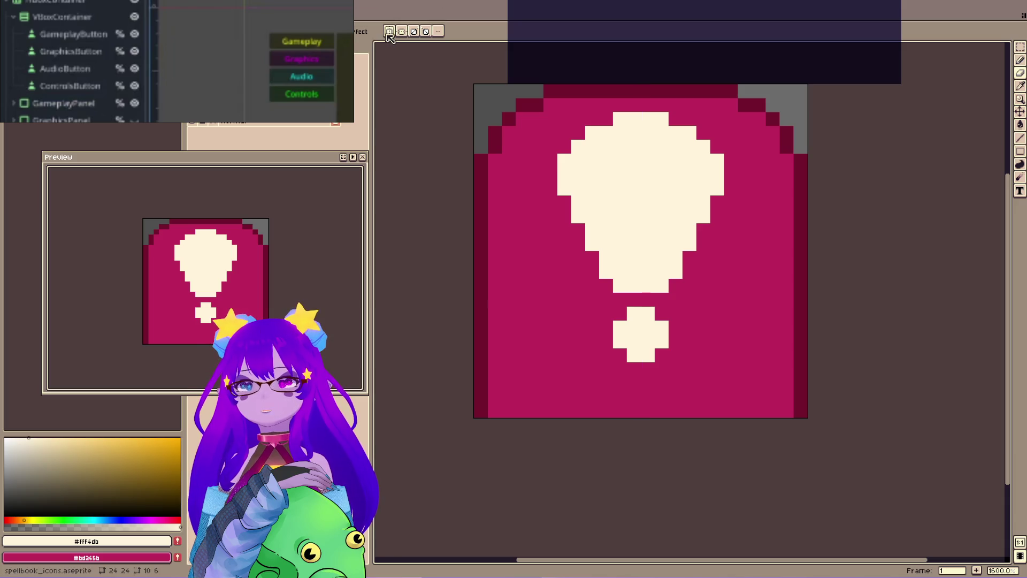
pyautogui.click(10, 6)
pyautogui.moveTo(32, 85)
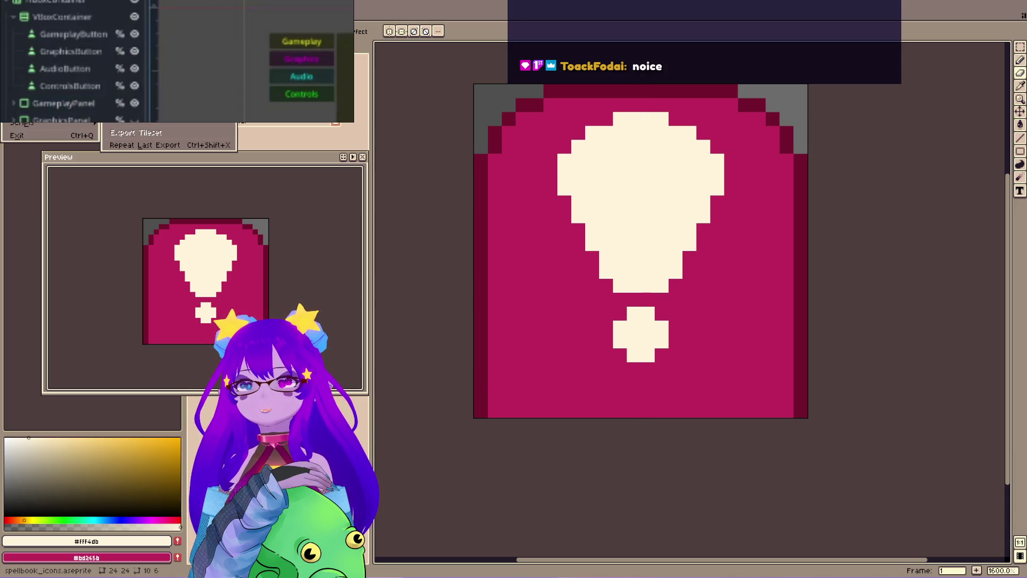
pyautogui.click(136, 120)
pyautogui.doubleClick(430, 133)
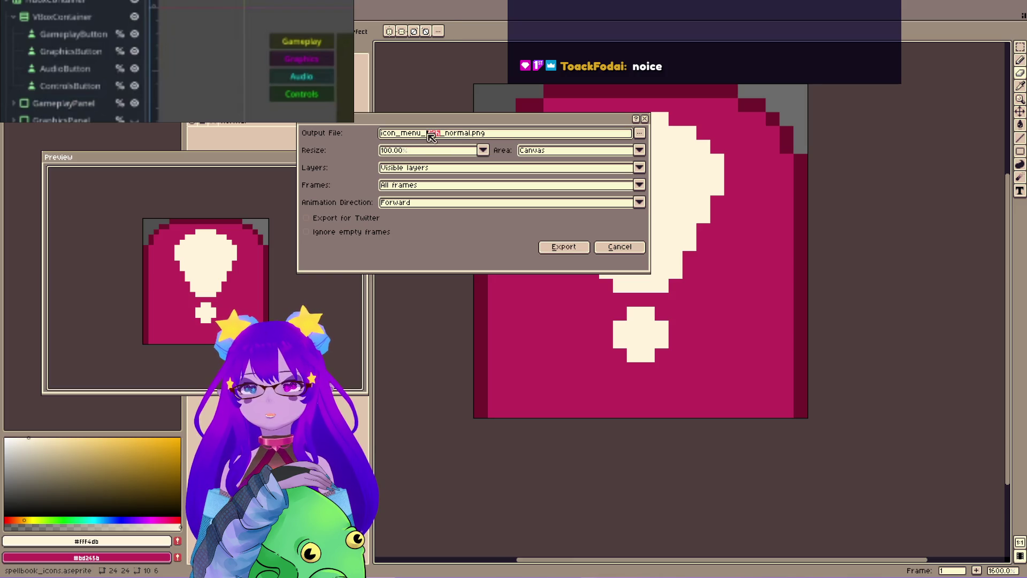
pyautogui.write('exclamation')
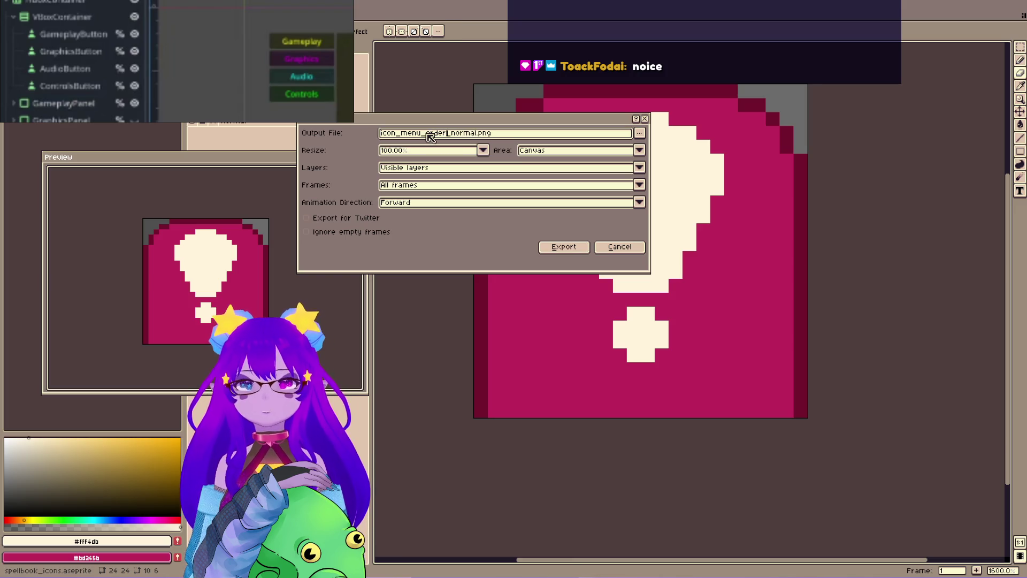
pyautogui.click(582, 247)
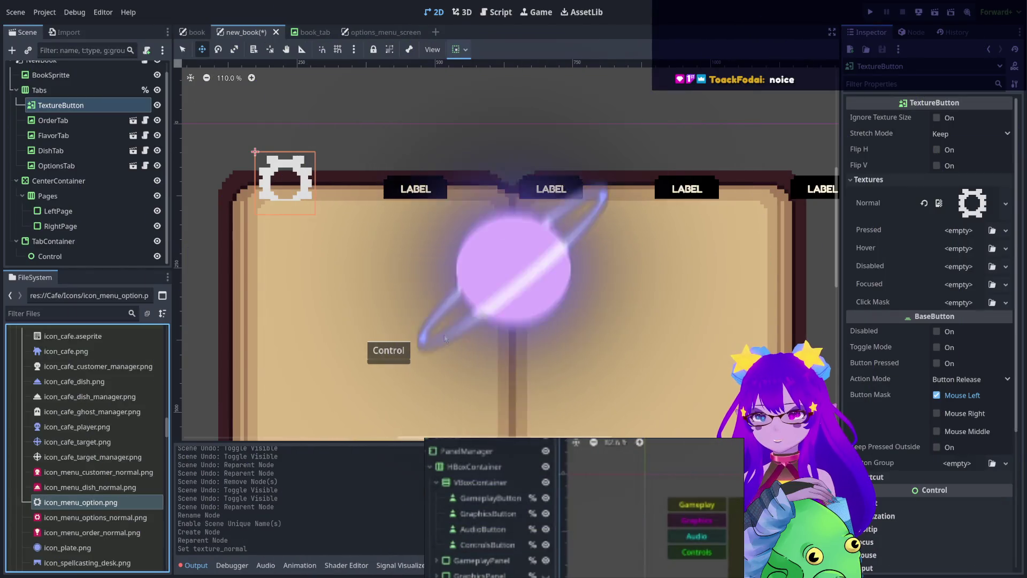
pyautogui.click(136, 471)
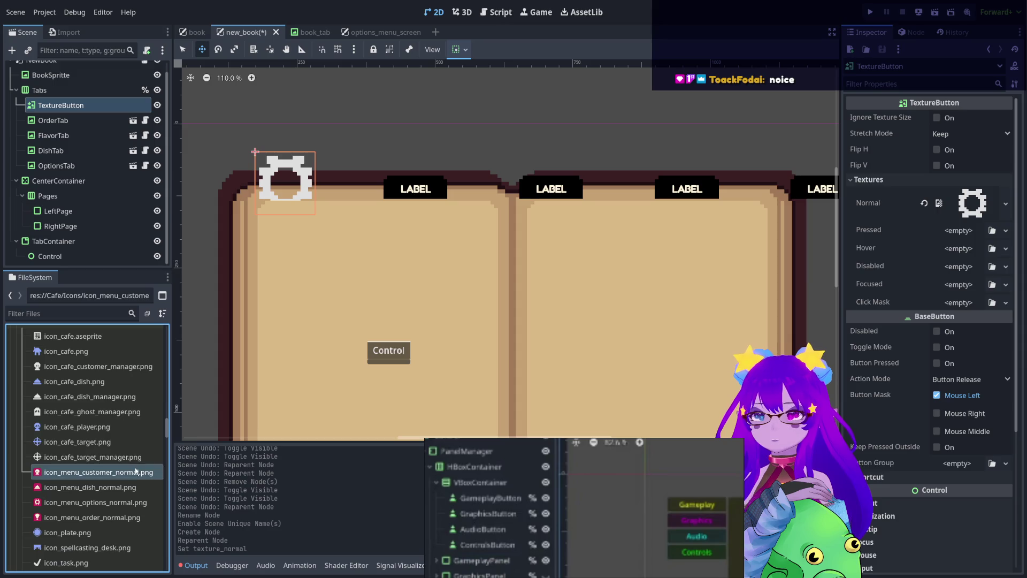
pyautogui.click(124, 489)
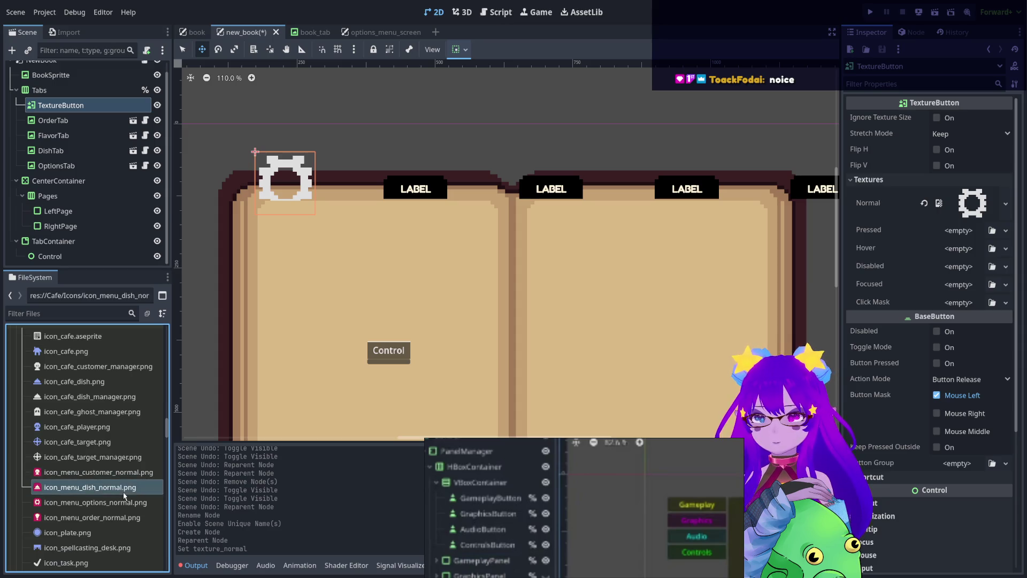
pyautogui.click(110, 504)
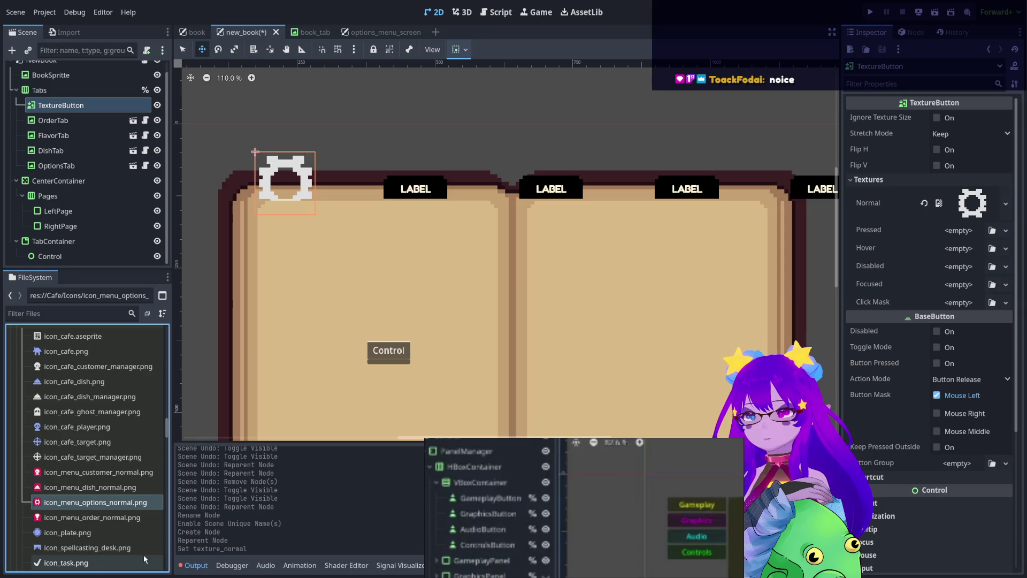
pyautogui.press('Down')
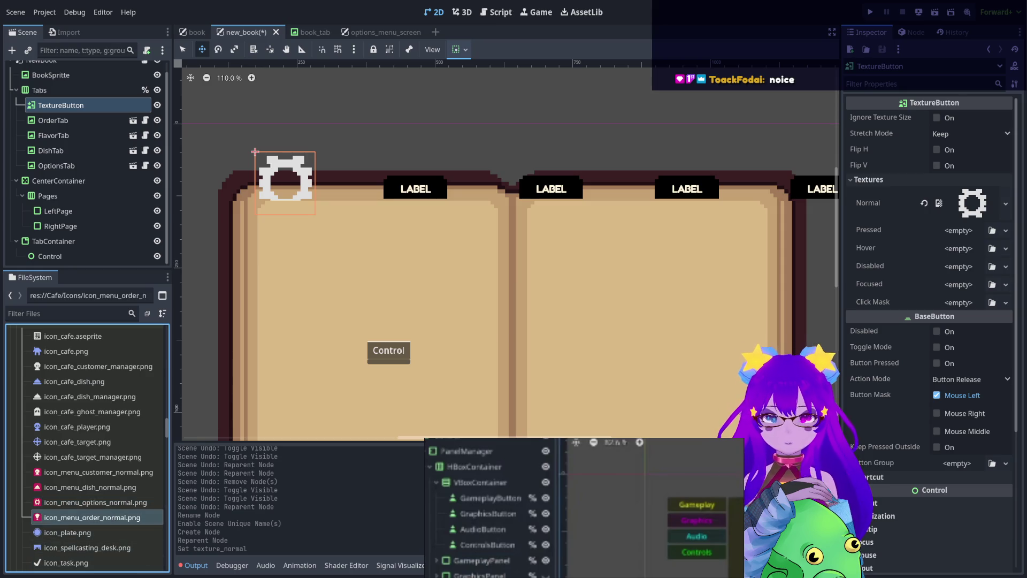
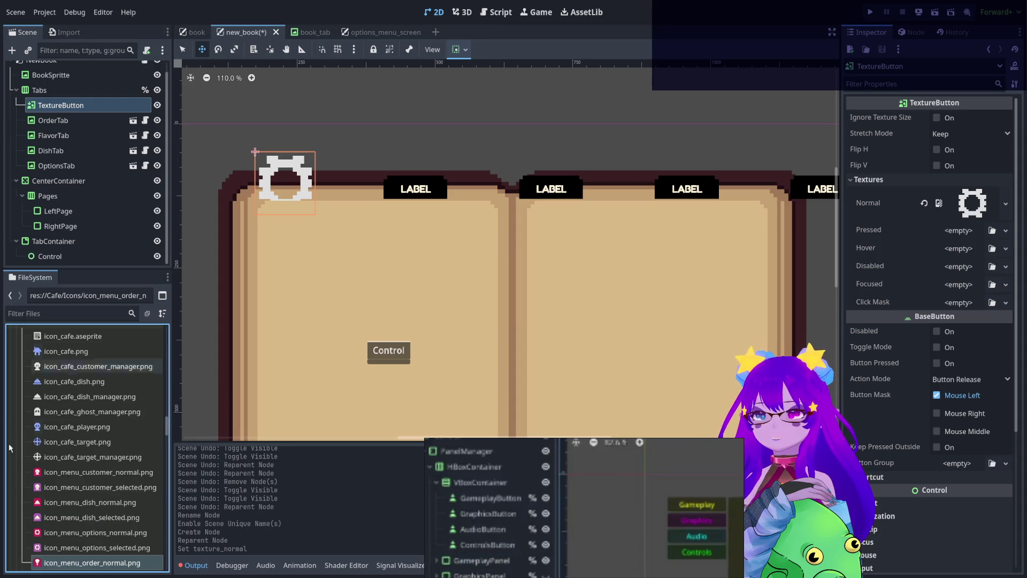
# Browse the FileSystem icons and select the order tab's selected-state icon file.
pyautogui.scroll(-2, 54, 441)
pyautogui.click(110, 536)
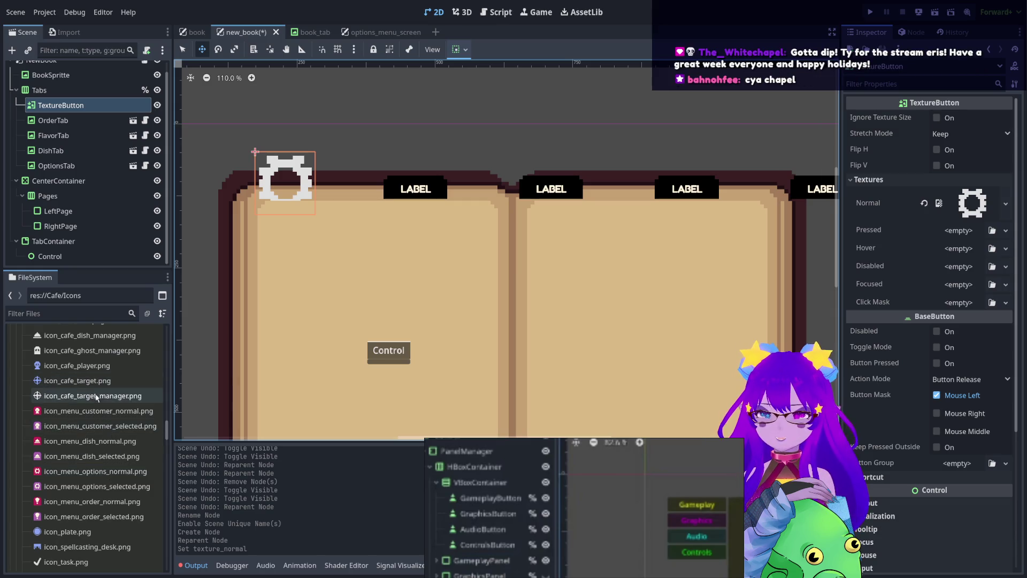
pyautogui.scroll(15, 93, 423)
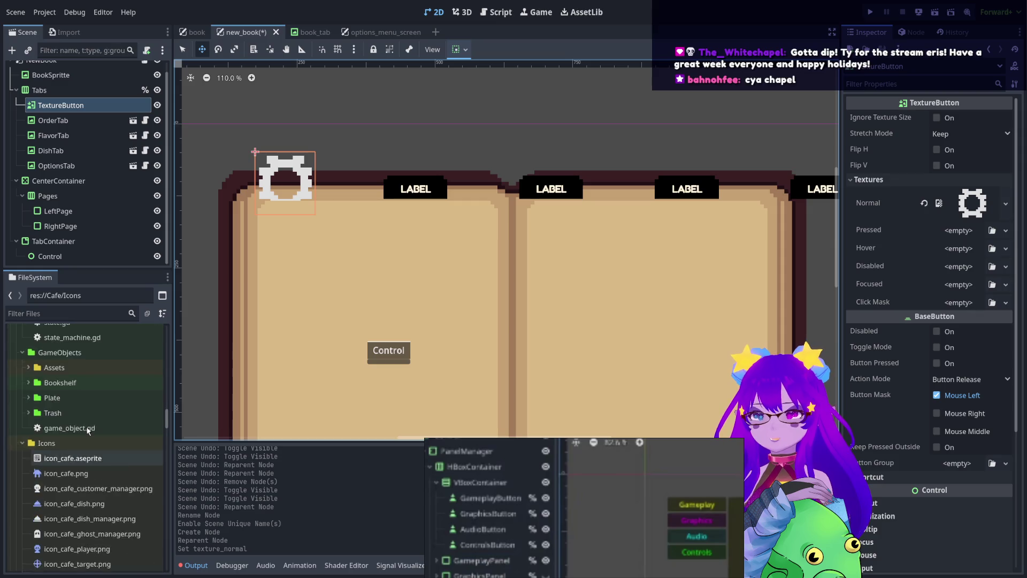
pyautogui.scroll(-10, 88, 432)
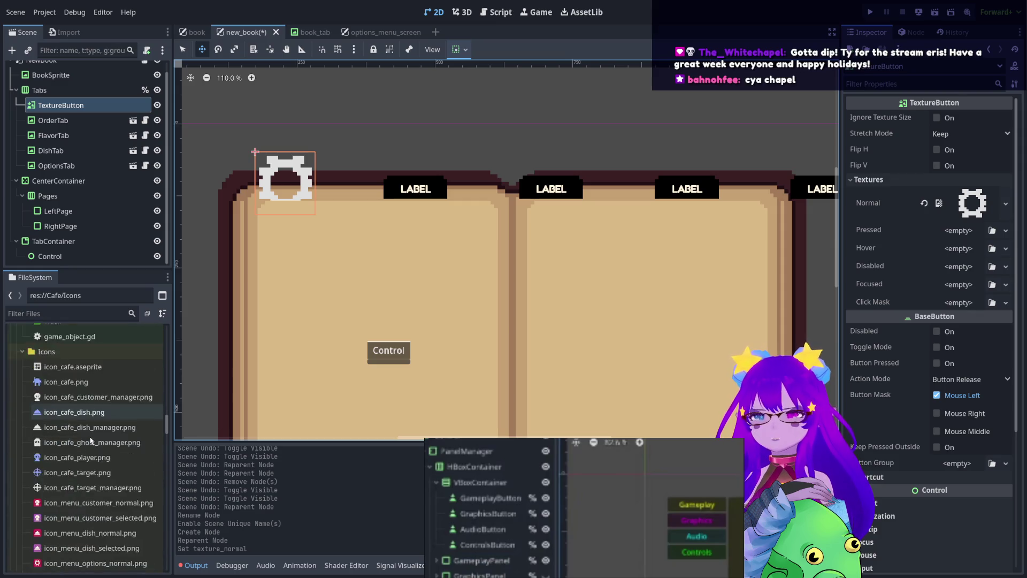
pyautogui.scroll(3, 90, 422)
pyautogui.scroll(-5, 91, 421)
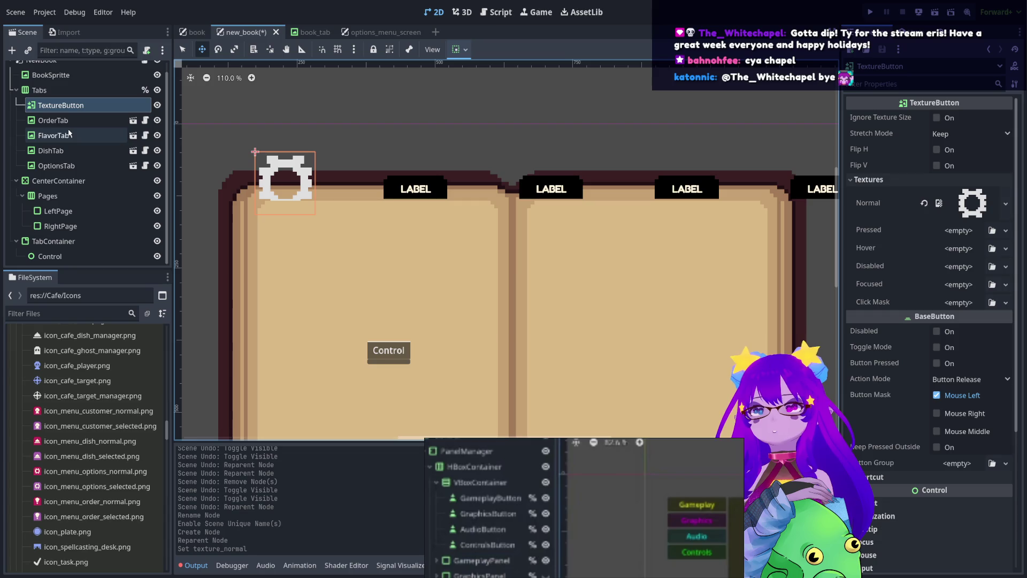
# Rename the TextureButton node to OrderTabButton.
pyautogui.click(70, 106)
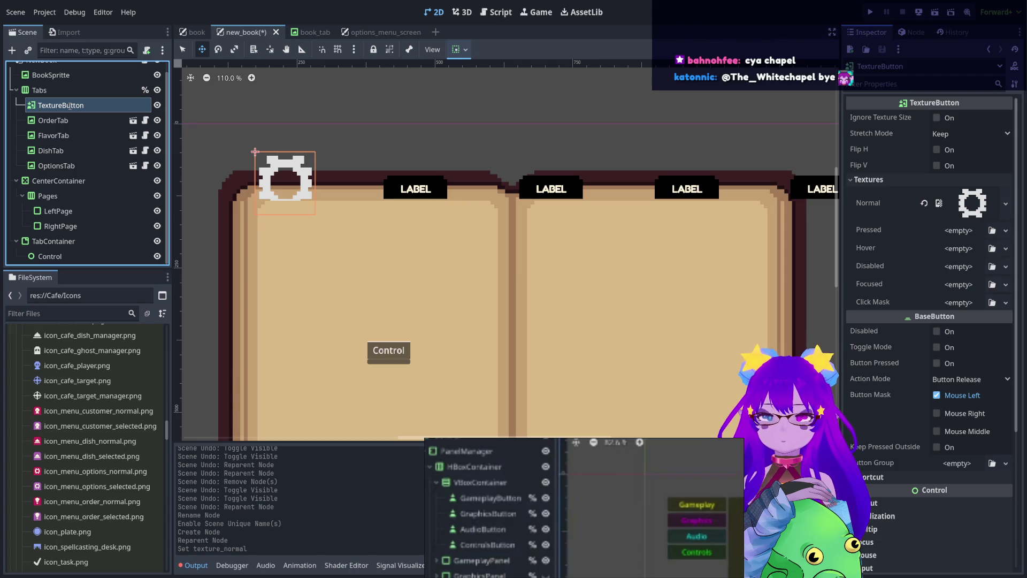
pyautogui.write('OrderTab2')
pyautogui.press('Return')
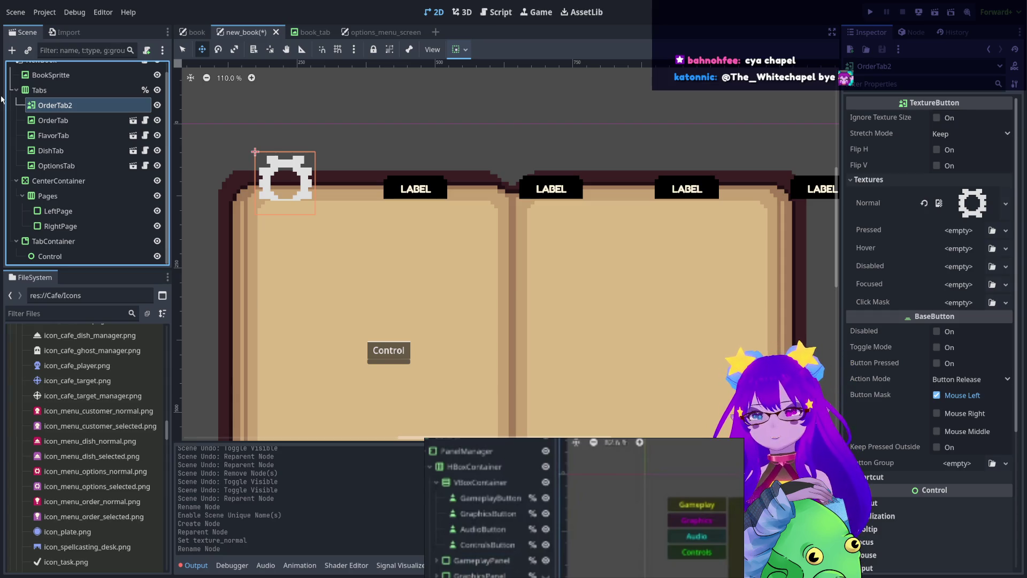
pyautogui.press('BackSpace')
pyautogui.write('Button')
pyautogui.press('Return')
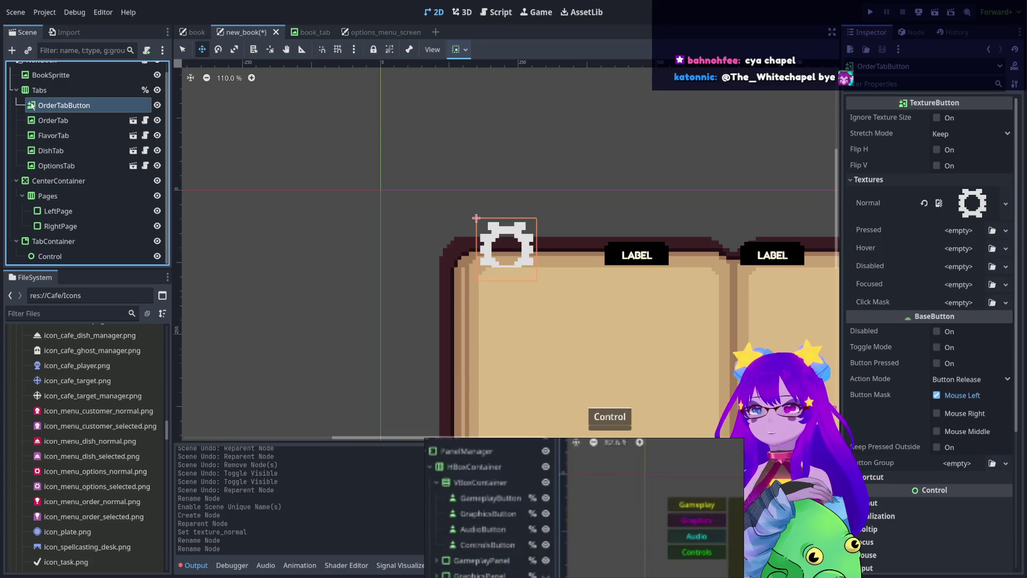
# Duplicate OrderTabButton and rename the copies CustomerTabButton and DishTabButton.
pyautogui.hotkey('ctrl', 'd')
pyautogui.hotkey('ctrl', 'd')
pyautogui.hotkey('ctrl', 'd')
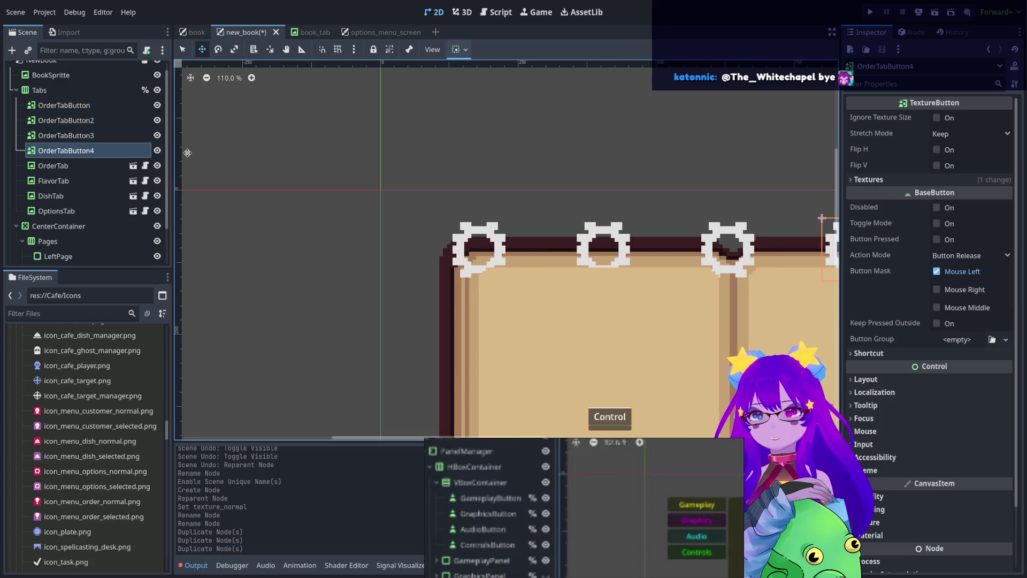
pyautogui.hotkey('ctrl', 'd')
pyautogui.click(114, 120)
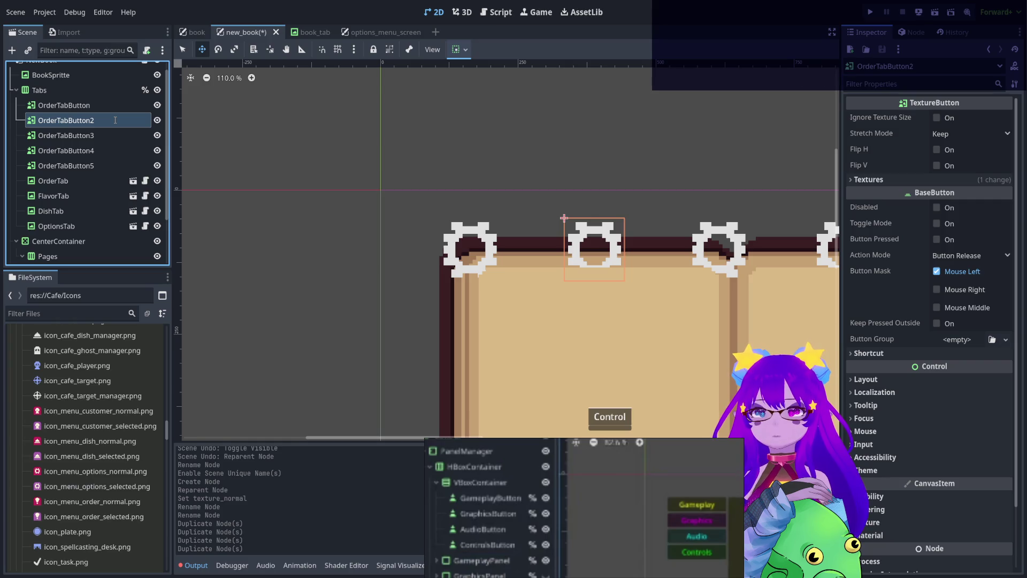
pyautogui.write('CustomerTabButton')
pyautogui.click(115, 136)
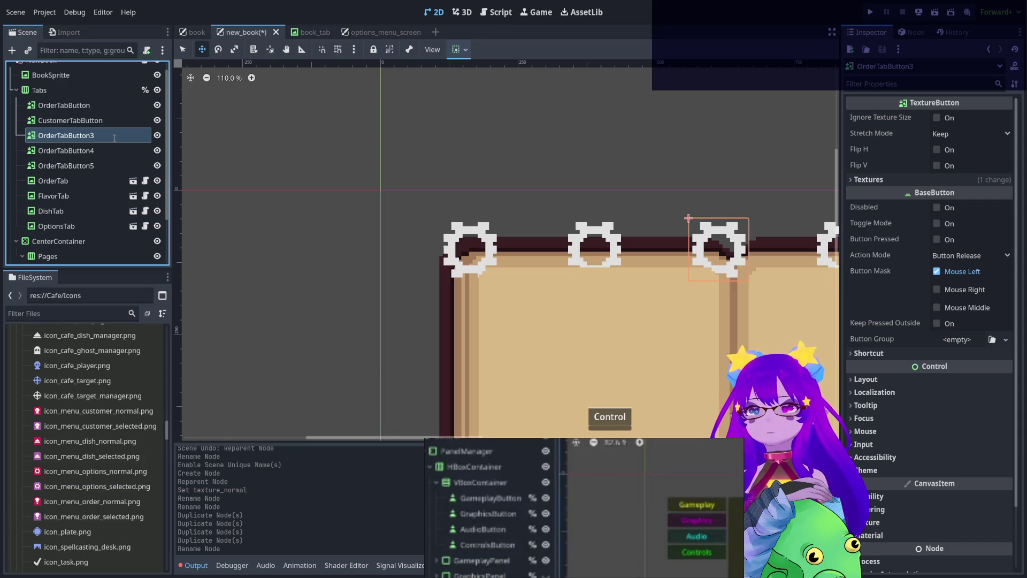
pyautogui.write('DishTabButton')
pyautogui.press('Return')
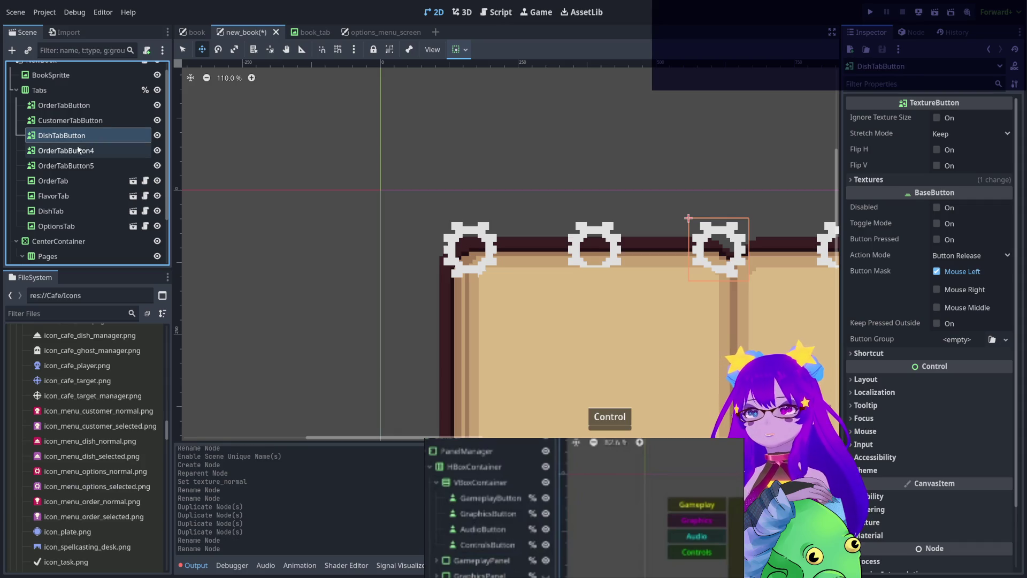
# Rename the fourth tab button to OptionsTabButton and delete the extra fifth copy.
pyautogui.click(78, 150)
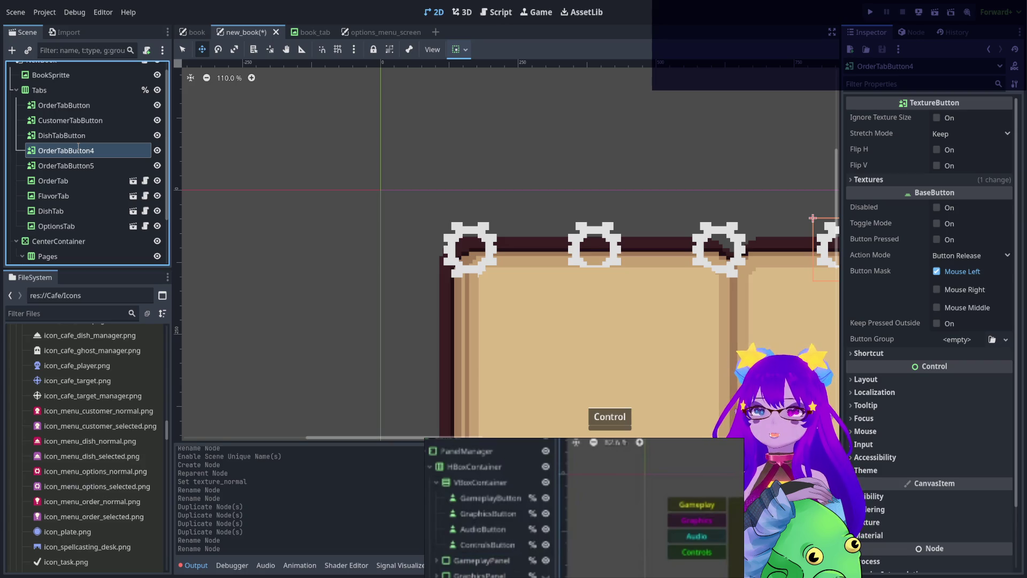
pyautogui.write('OptionsTabButton')
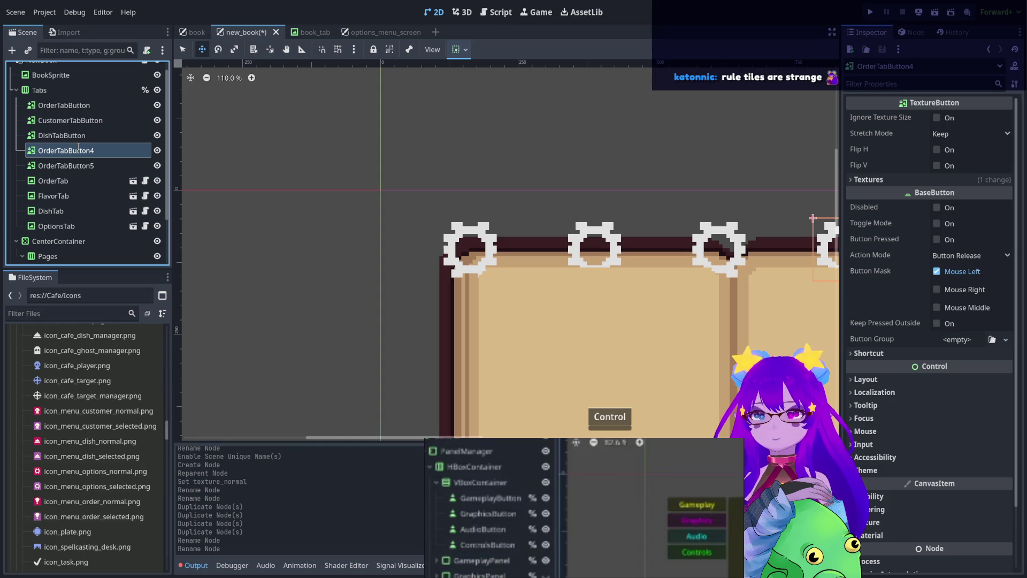
pyautogui.press('Return')
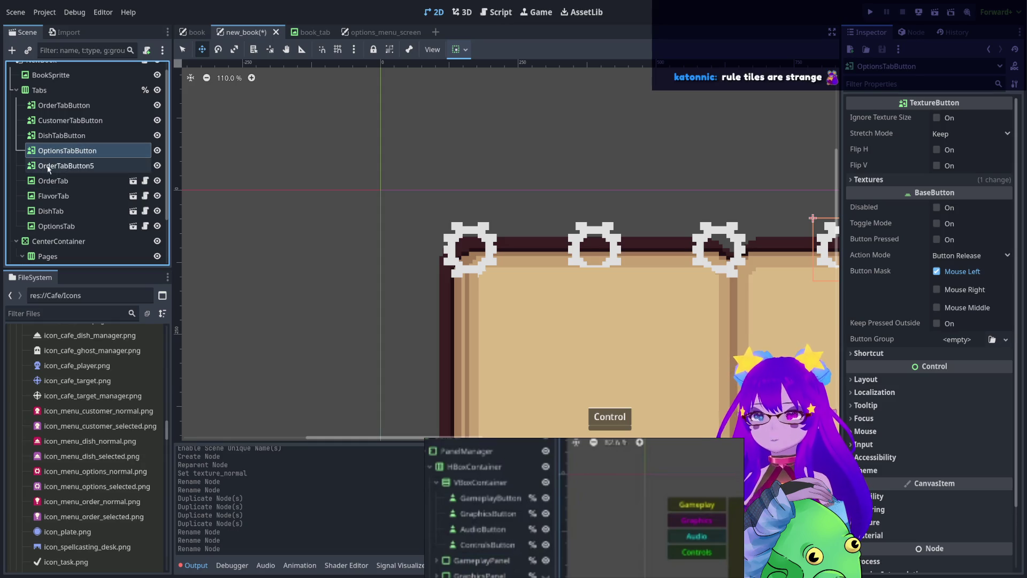
pyautogui.click(52, 167)
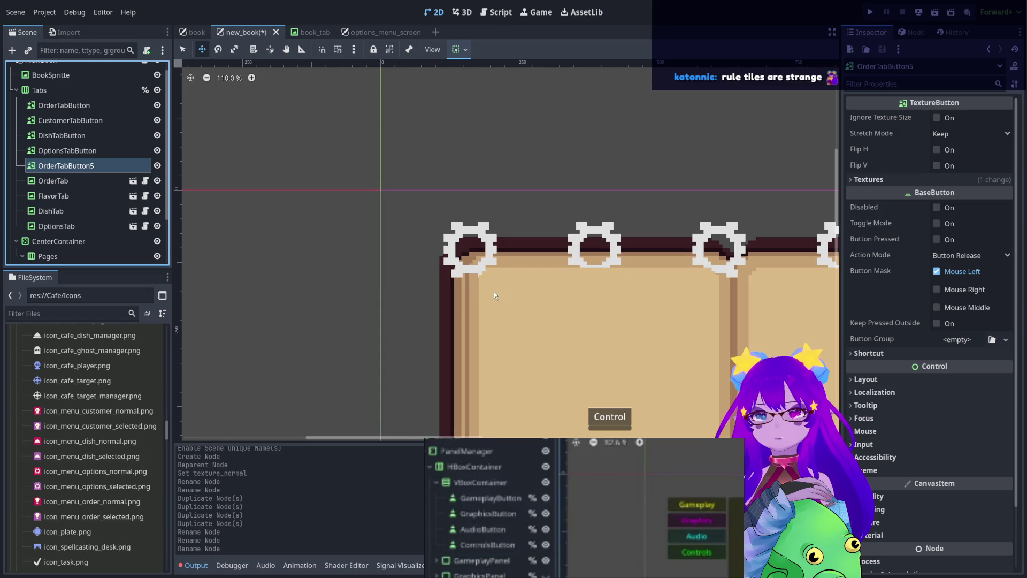
pyautogui.press('Delete')
pyautogui.scroll(-5, 503, 252)
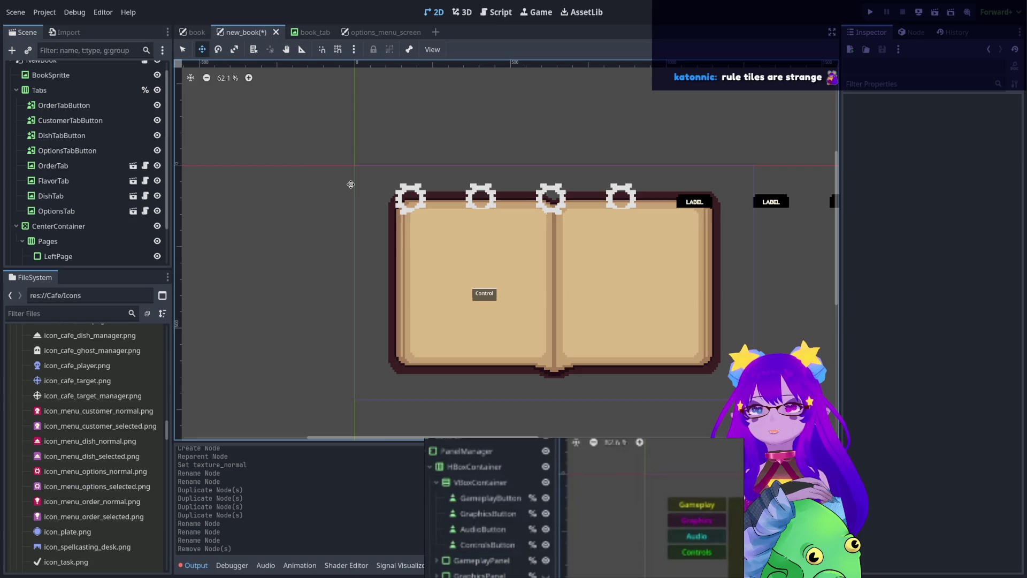
# Clear OrderTabButton's gear Normal texture, then select CustomerTabButton and show its Textures slots.
pyautogui.click(60, 105)
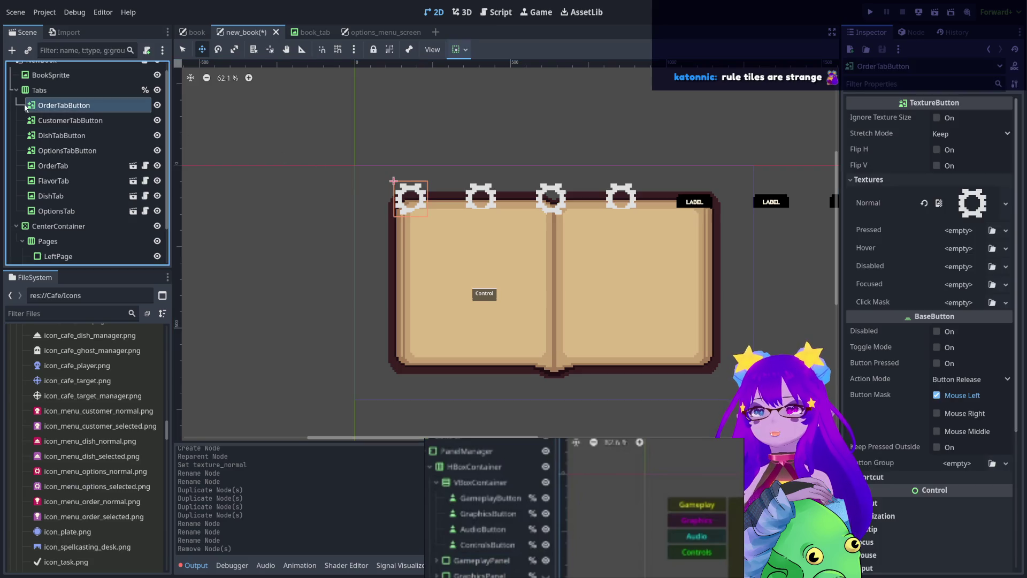
pyautogui.click(938, 203)
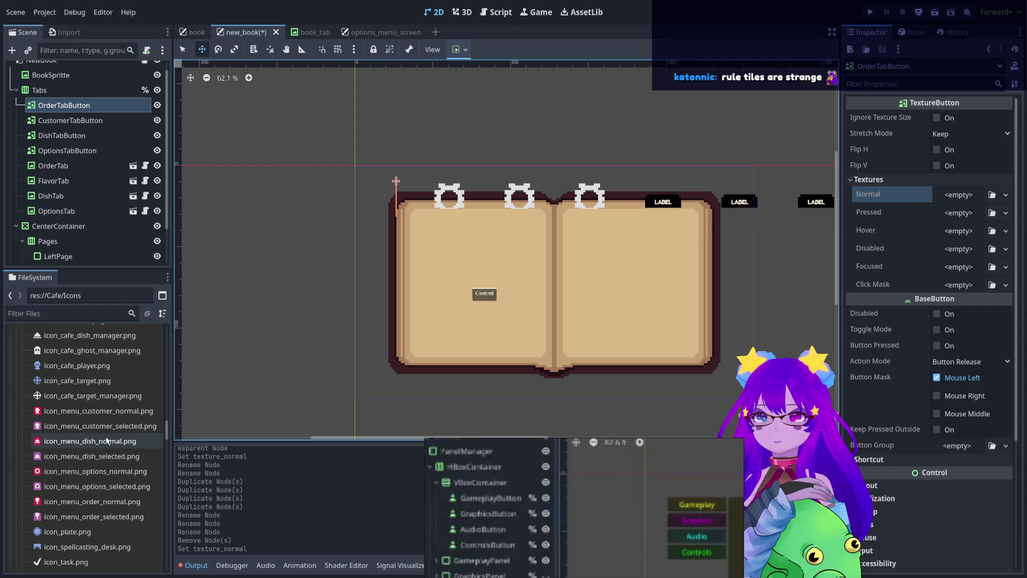
pyautogui.click(82, 415)
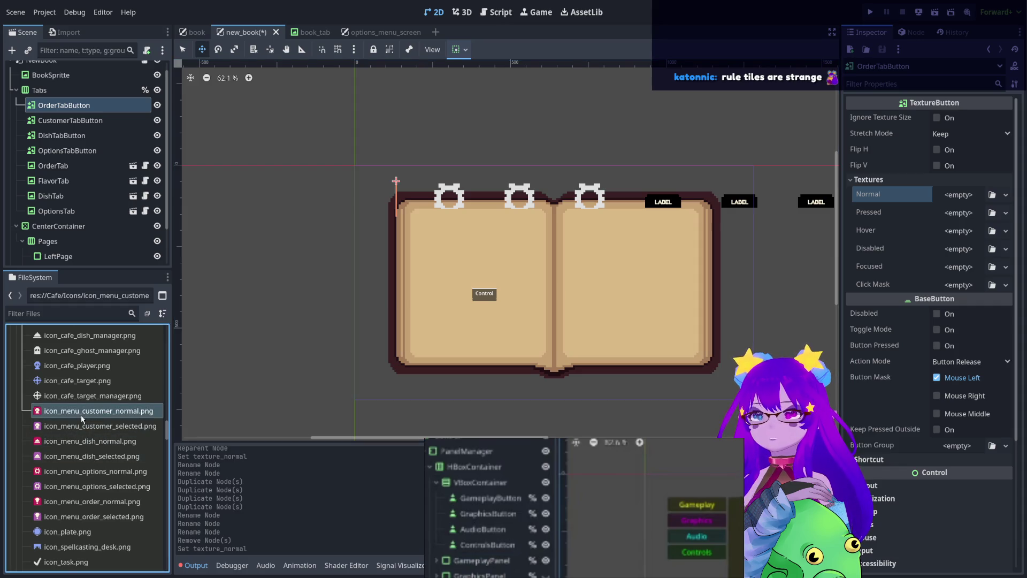
pyautogui.click(65, 121)
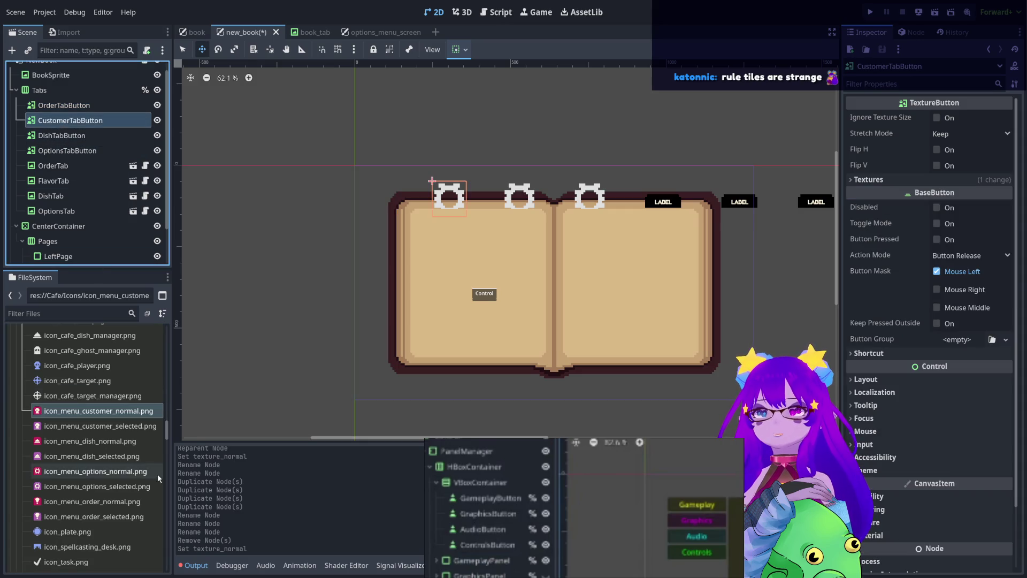
pyautogui.moveTo(64, 410)
pyautogui.mouseDown()
pyautogui.moveTo(823, 254)
pyautogui.moveTo(243, 423)
pyautogui.moveTo(43, 416)
pyautogui.mouseUp()
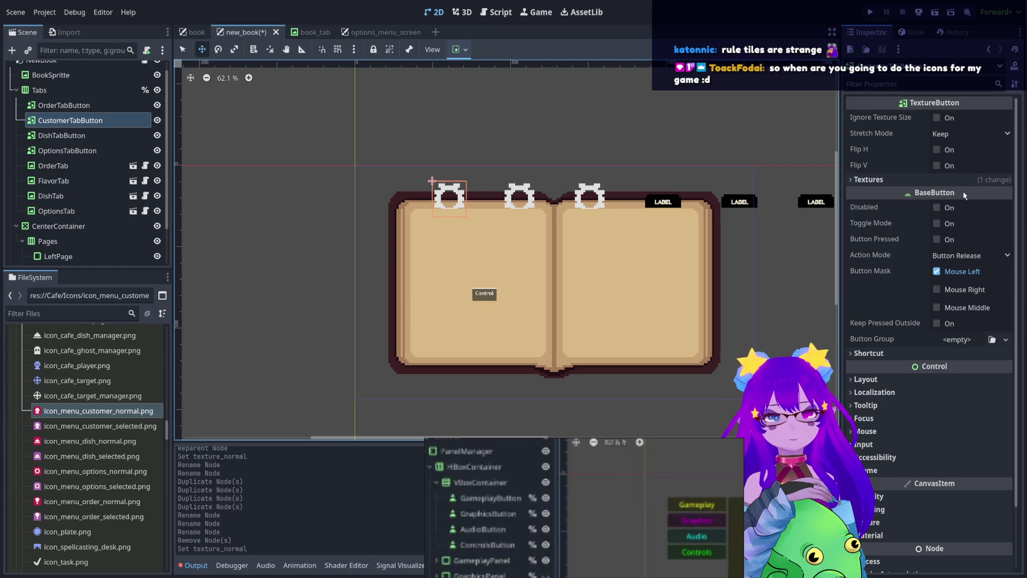
pyautogui.click(920, 179)
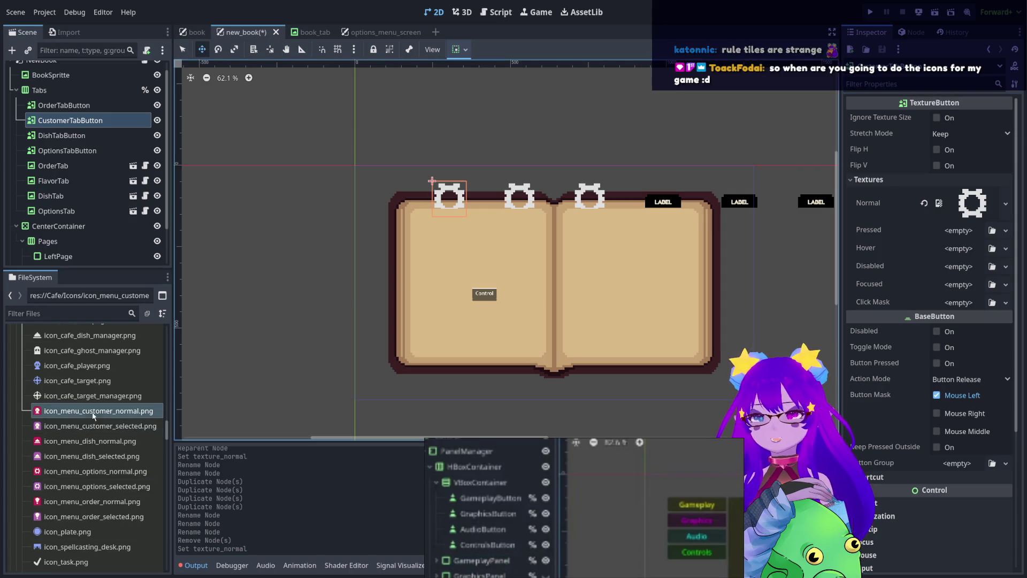
# Assign icon_menu_customer_normal.png as Normal, customer_selected to Pressed/Hover/Focused, icon_menu_disabled.png to Disabled.
pyautogui.moveTo(79, 412)
pyautogui.mouseDown()
pyautogui.moveTo(224, 413)
pyautogui.moveTo(946, 205)
pyautogui.mouseUp()
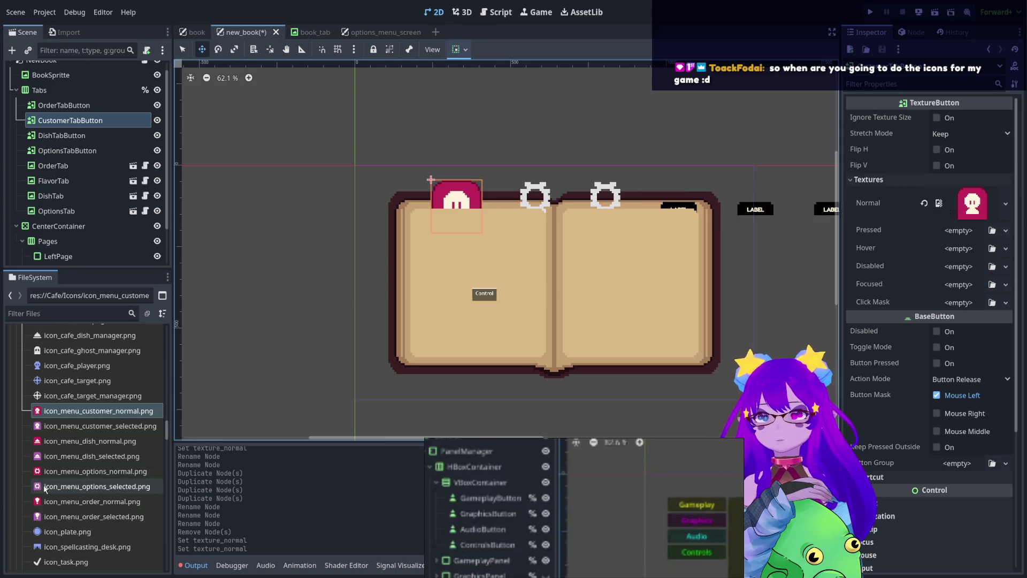
pyautogui.moveTo(86, 426); pyautogui.dragTo(957, 235)
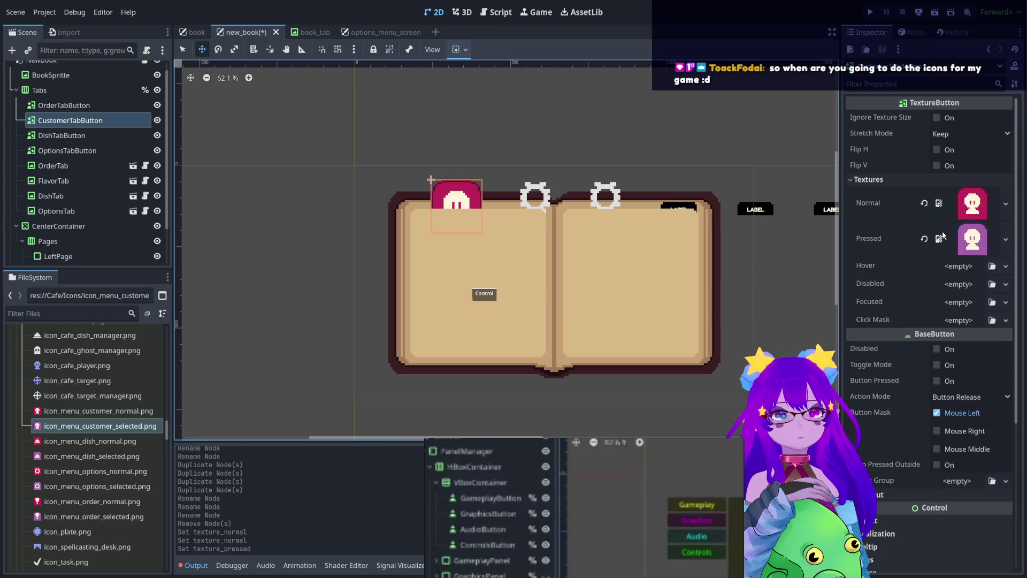
pyautogui.moveTo(97, 432)
pyautogui.mouseDown()
pyautogui.moveTo(976, 280)
pyautogui.moveTo(963, 267)
pyautogui.mouseUp()
pyautogui.moveTo(99, 432)
pyautogui.mouseDown()
pyautogui.moveTo(909, 289)
pyautogui.moveTo(930, 321)
pyautogui.mouseUp()
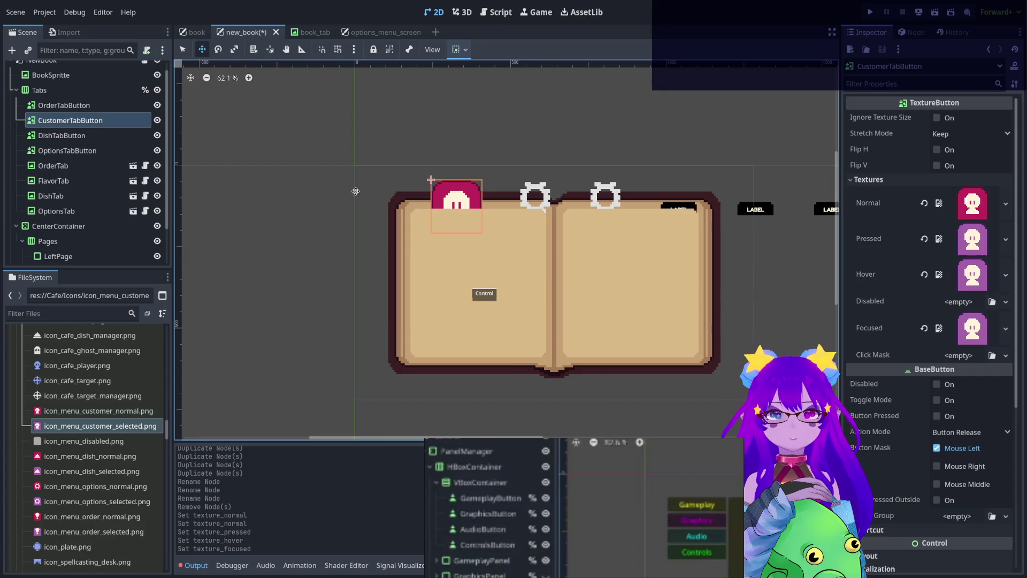
pyautogui.moveTo(45, 441); pyautogui.dragTo(960, 306)
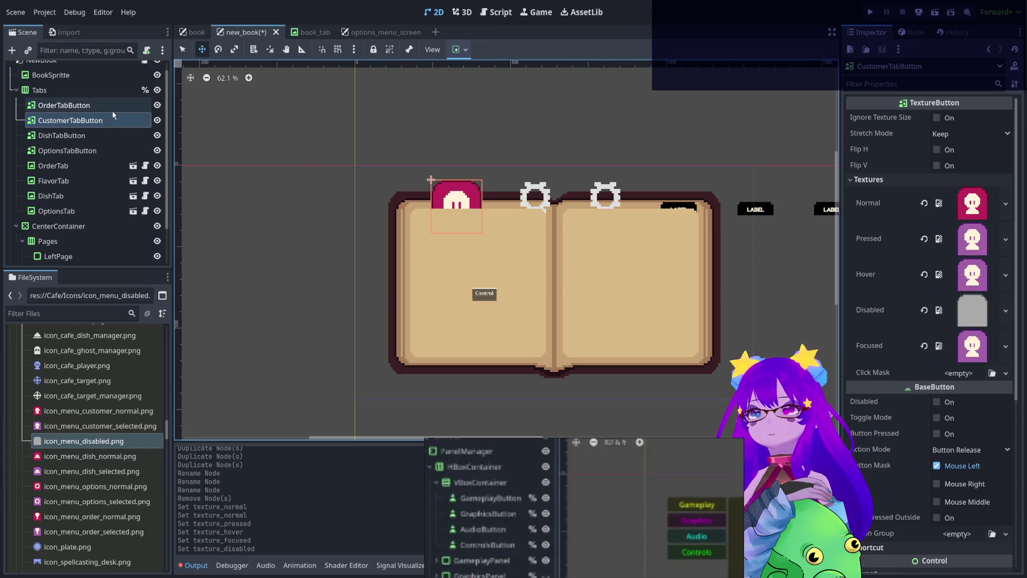
pyautogui.click(70, 456)
pyautogui.click(80, 135)
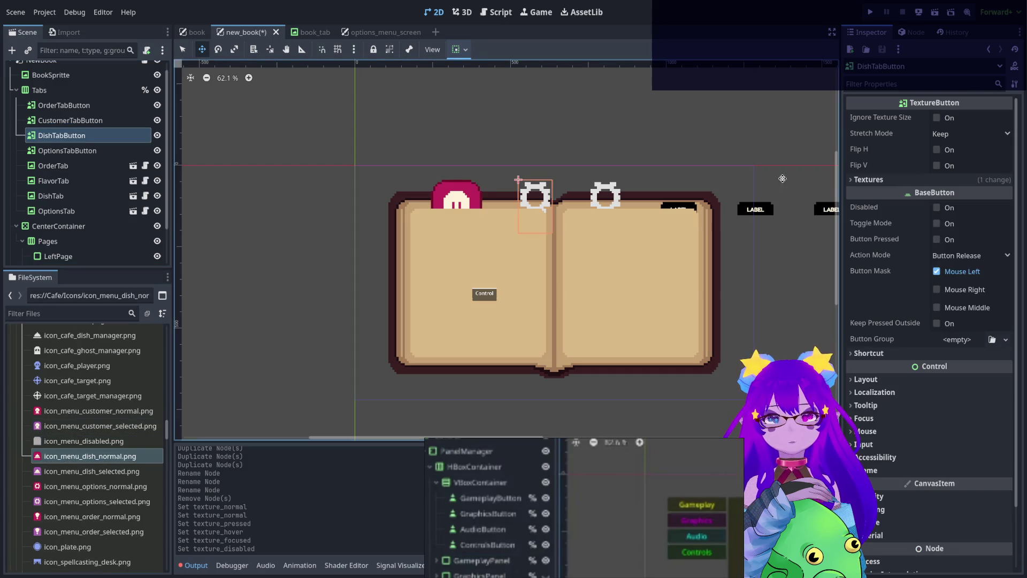
# Set icon_menu_dish_normal.png as Normal, icon_menu_dish_selected.png for Pressed and Hover, with Disabled cleared.
pyautogui.click(864, 180)
pyautogui.moveTo(85, 456); pyautogui.dragTo(926, 204)
pyautogui.moveTo(145, 471)
pyautogui.mouseDown()
pyautogui.moveTo(535, 321)
pyautogui.moveTo(958, 231)
pyautogui.mouseUp()
pyautogui.moveTo(134, 471)
pyautogui.mouseDown()
pyautogui.moveTo(535, 320)
pyautogui.moveTo(962, 257)
pyautogui.moveTo(960, 268)
pyautogui.mouseUp()
pyautogui.moveTo(84, 440)
pyautogui.mouseDown()
pyautogui.moveTo(864, 305)
pyautogui.moveTo(970, 328)
pyautogui.moveTo(964, 306)
pyautogui.mouseUp()
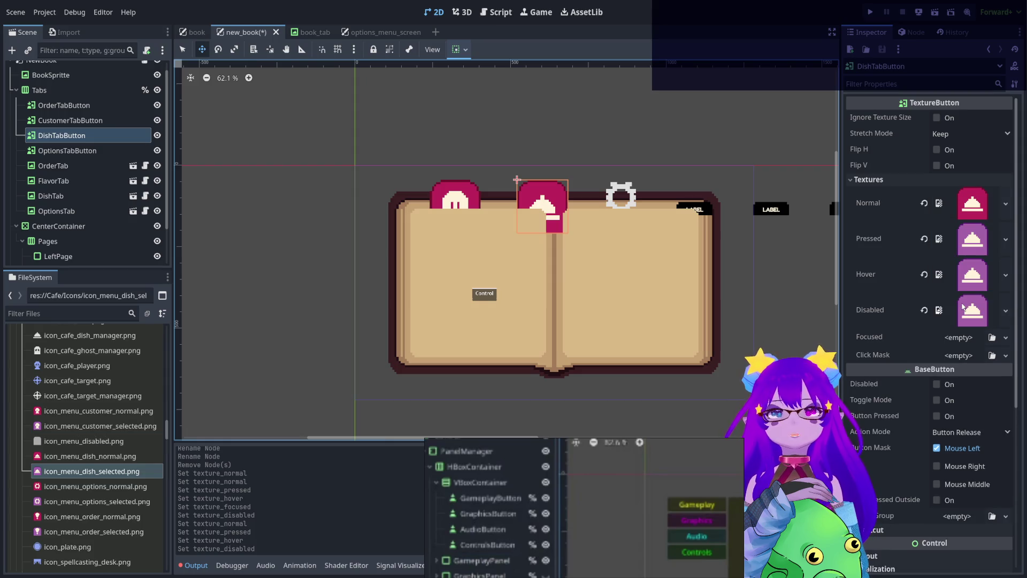
pyautogui.click(923, 310)
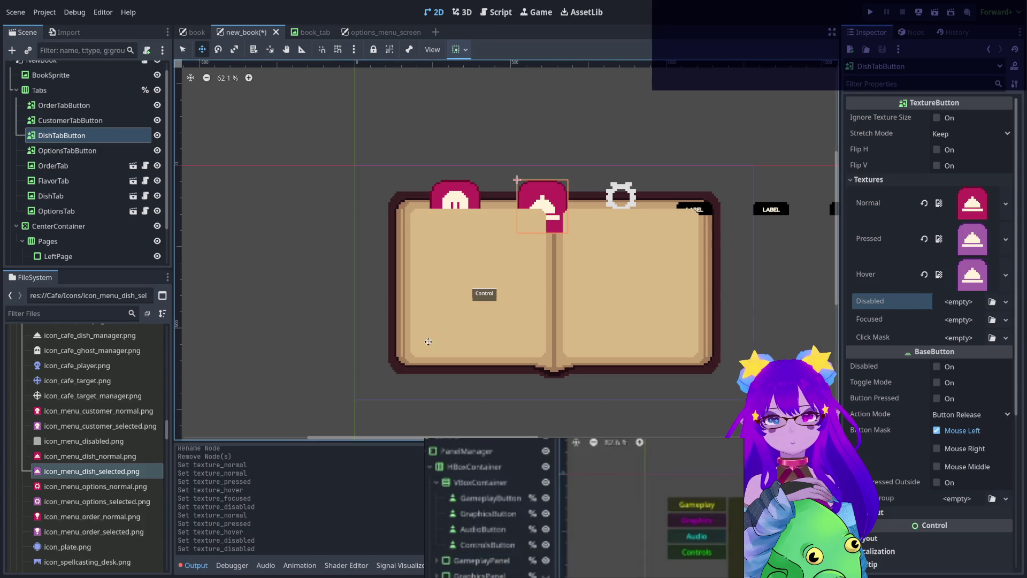